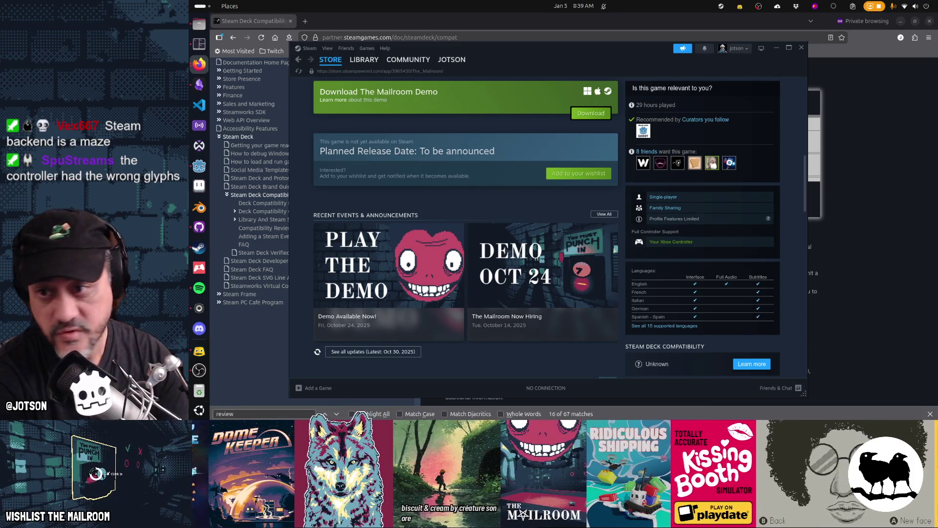
Switch from the Mailroom Demo store page to the Gamedev TODO board in Obsidian
click(198, 84)
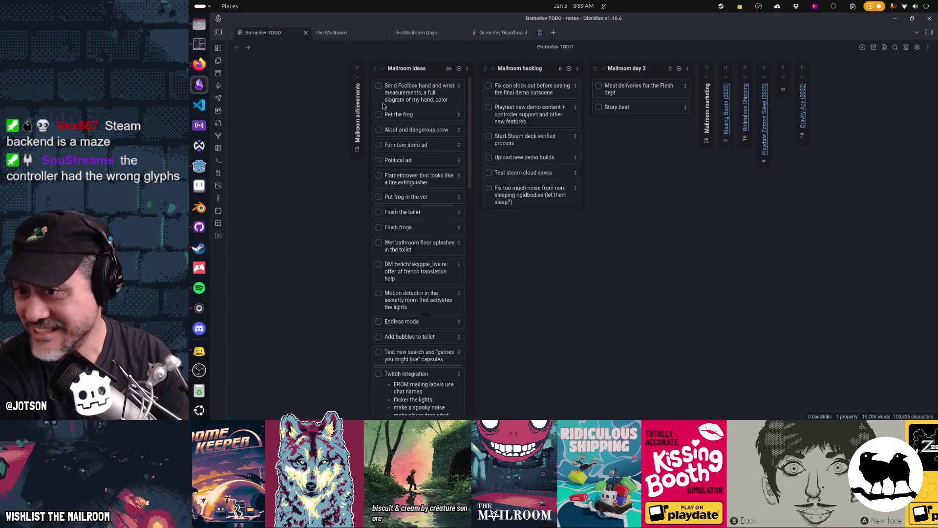
Check off the Start Steam deck verified process card, archive it, and switch to the browser
click(489, 136)
click(575, 136)
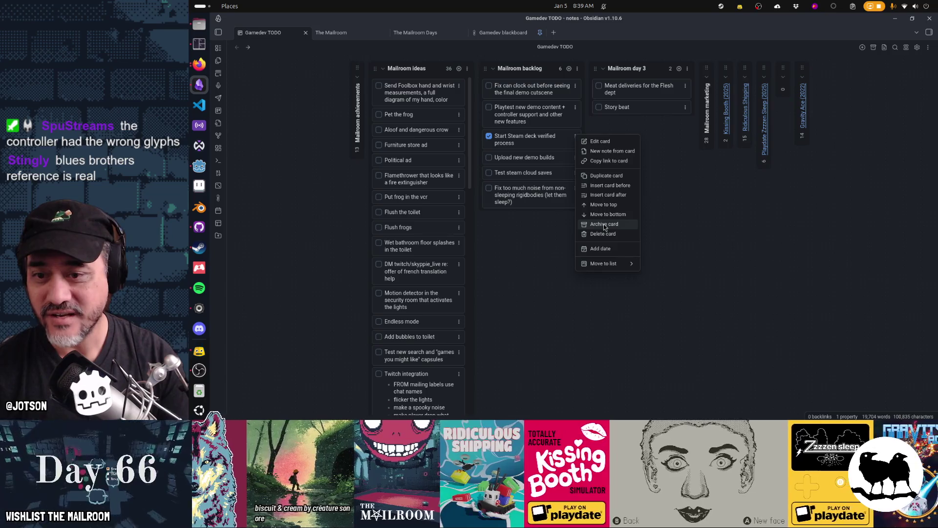
click(605, 224)
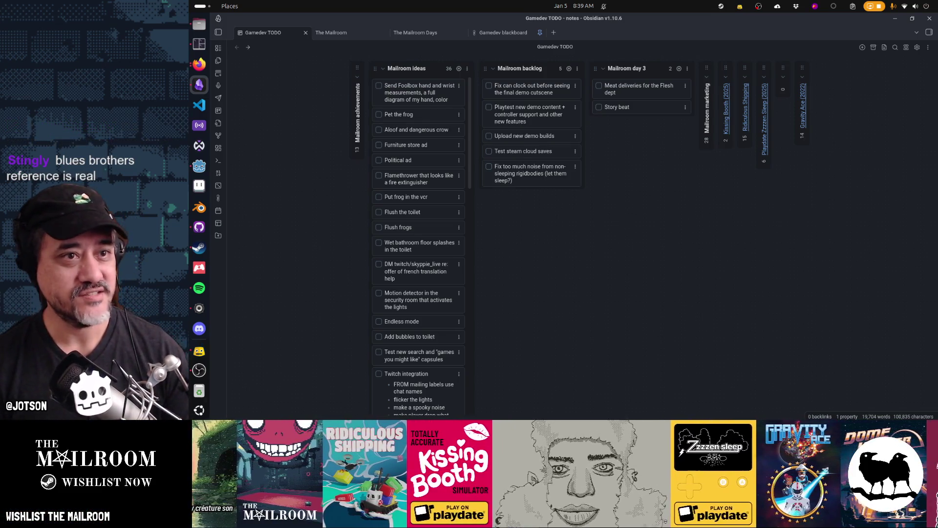
key(alt+Tab)
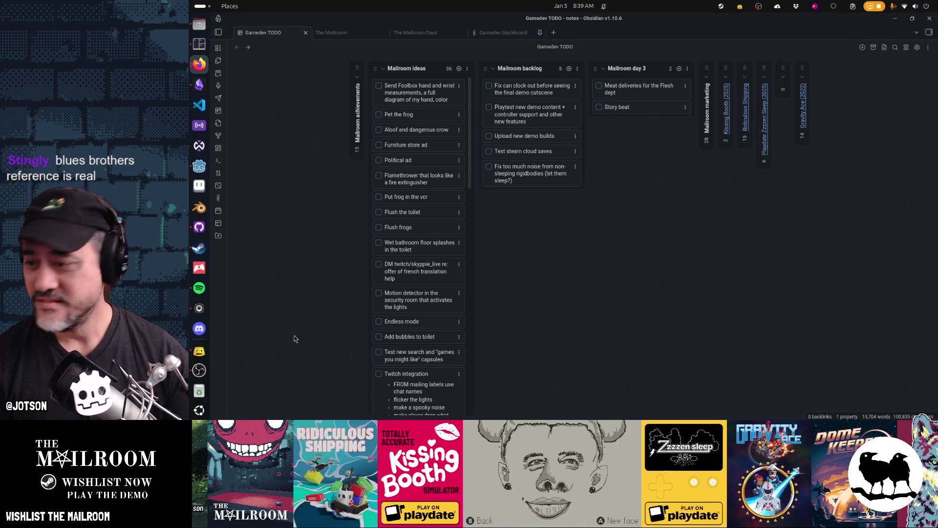
click(199, 351)
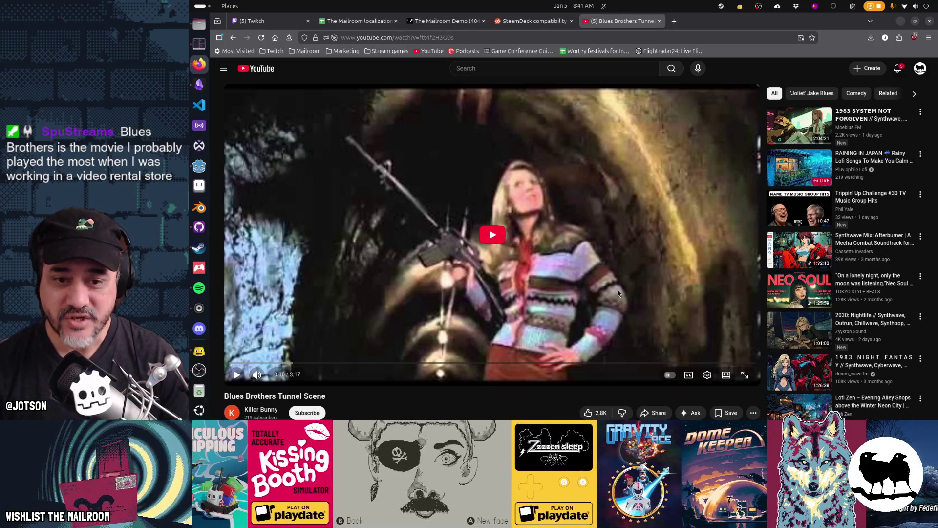
Play the Blues Brothers Tunnel Scene video in full screen
click(617, 289)
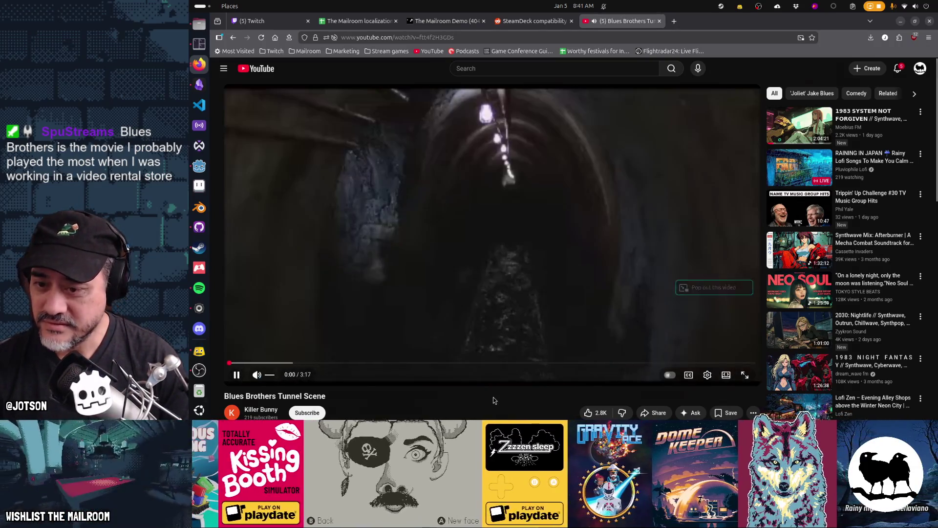
click(745, 374)
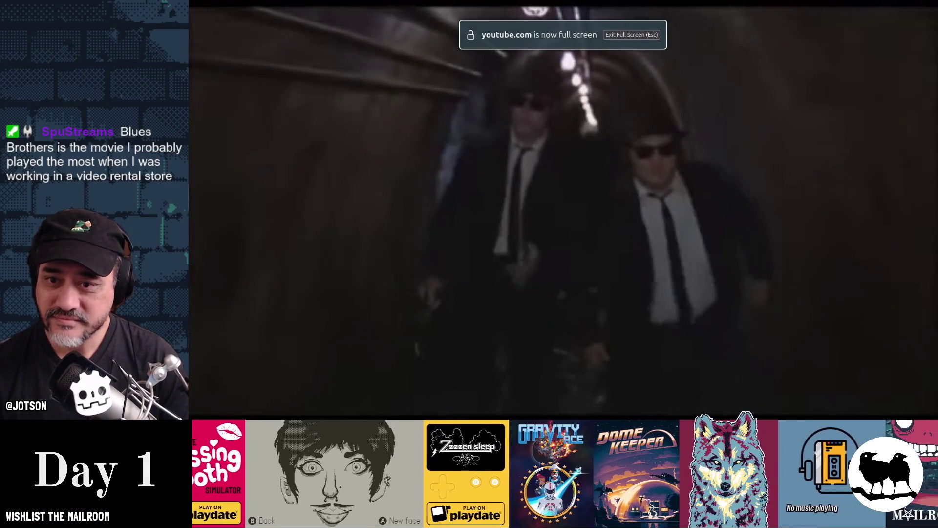
Look over the video's Quality options, then exit full-screen playback
click(904, 410)
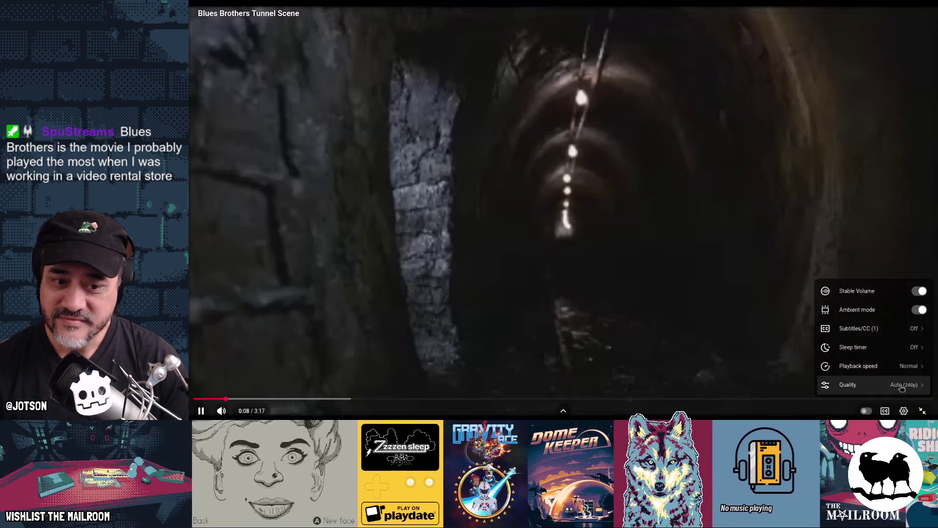
click(901, 386)
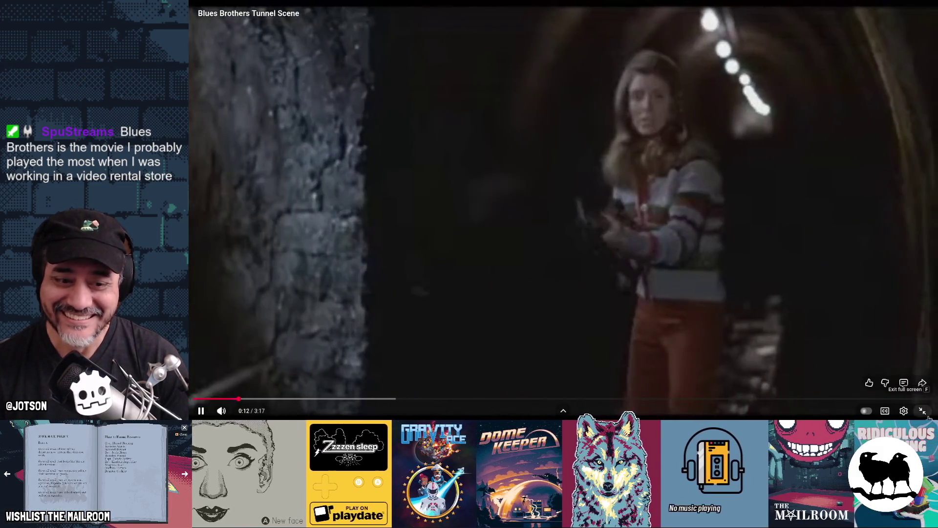
click(923, 411)
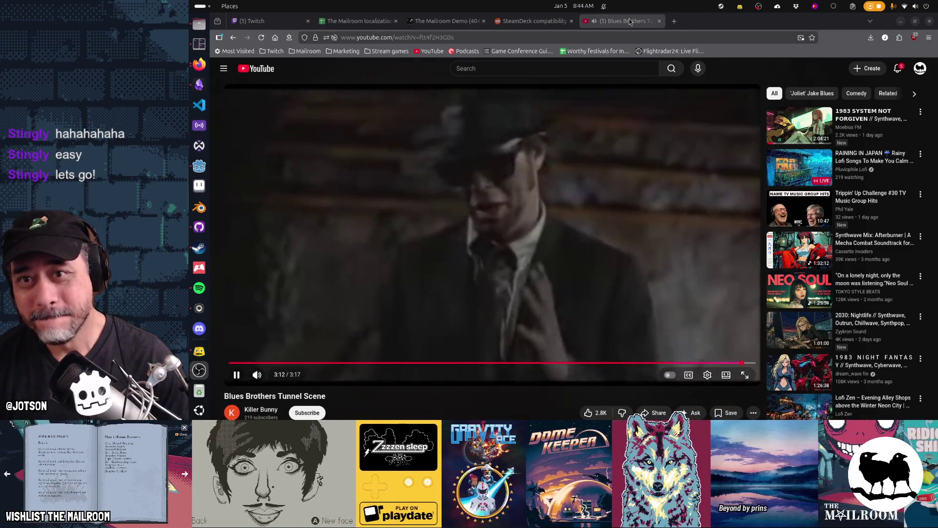
Leave YouTube for the Obsidian board and bring up the overview of all open windows
click(252, 21)
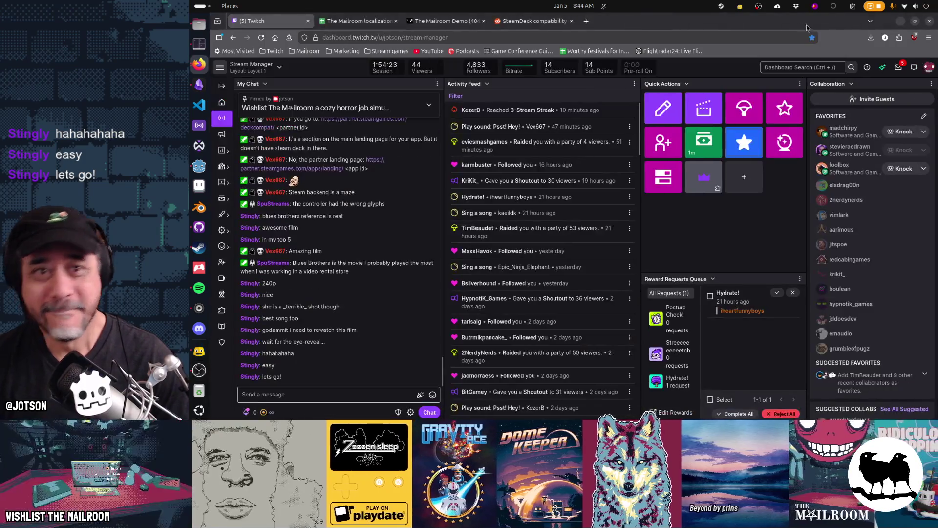
key(alt+Tab)
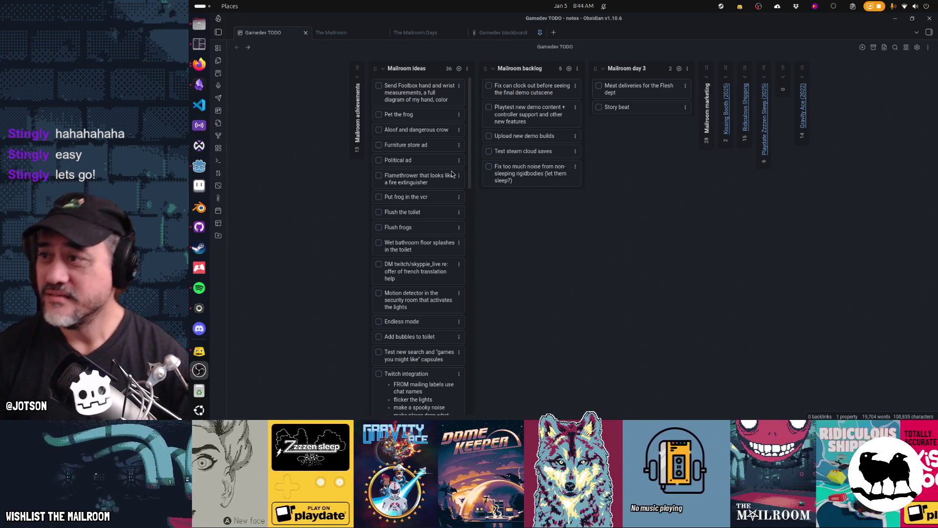
key(super)
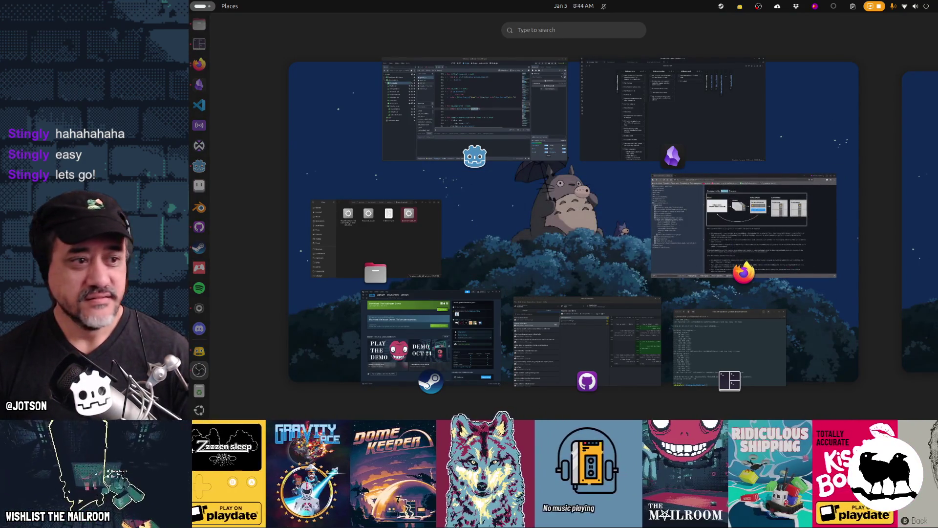
Close the Firefox window from the overview and return to the Obsidian board
click(838, 173)
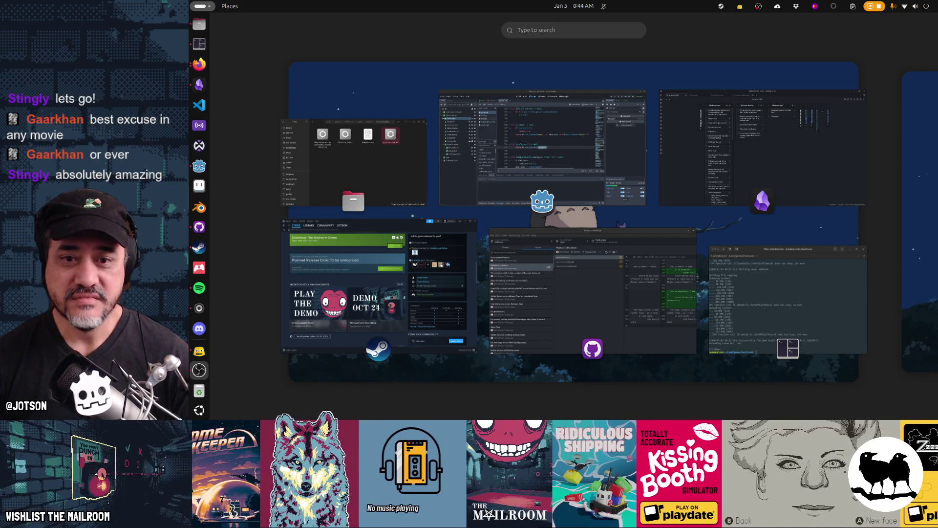
key(Escape)
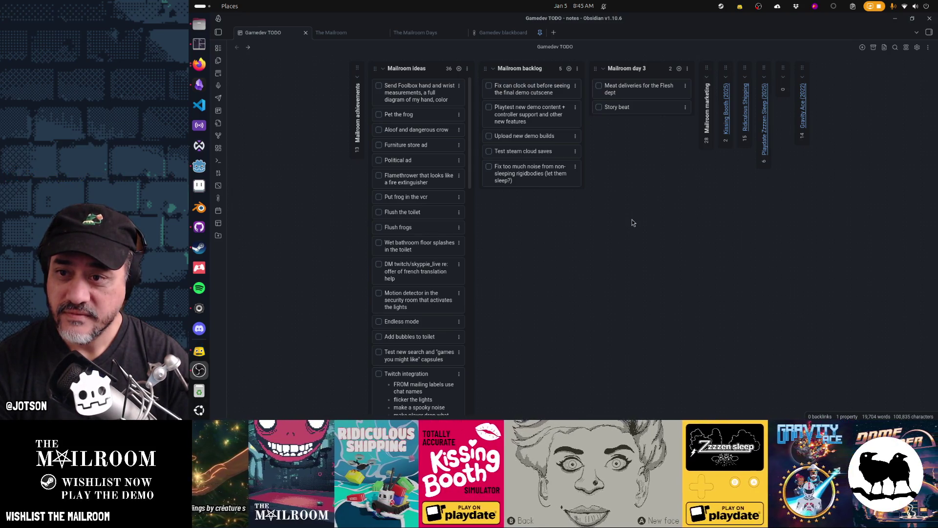
Check off 'Playtest new demo content', archive completed cards, and nudge the Upload new demo builds card
click(489, 107)
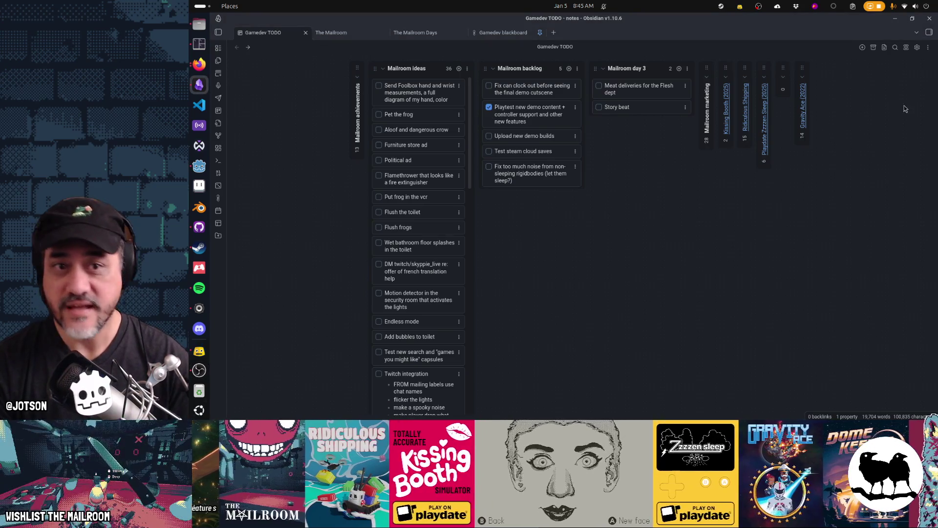
click(928, 47)
click(918, 80)
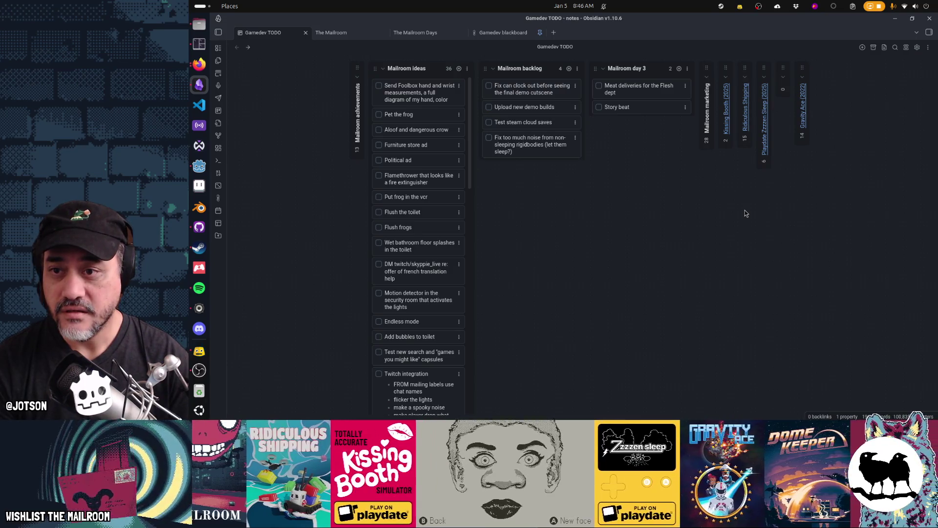
drag(529, 107, 531, 108)
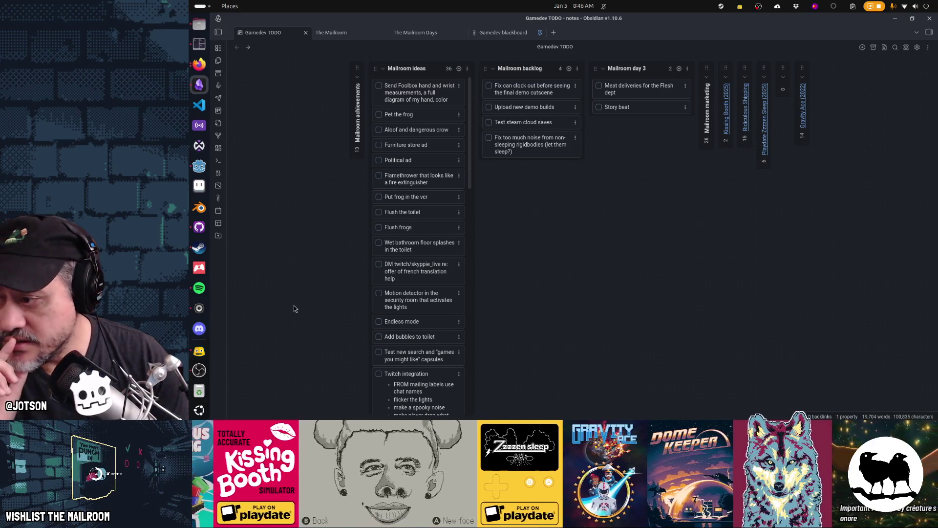
Bring up Files on the linux-playtest folder holding mailroom.pck and mailroom.x86_64
click(199, 65)
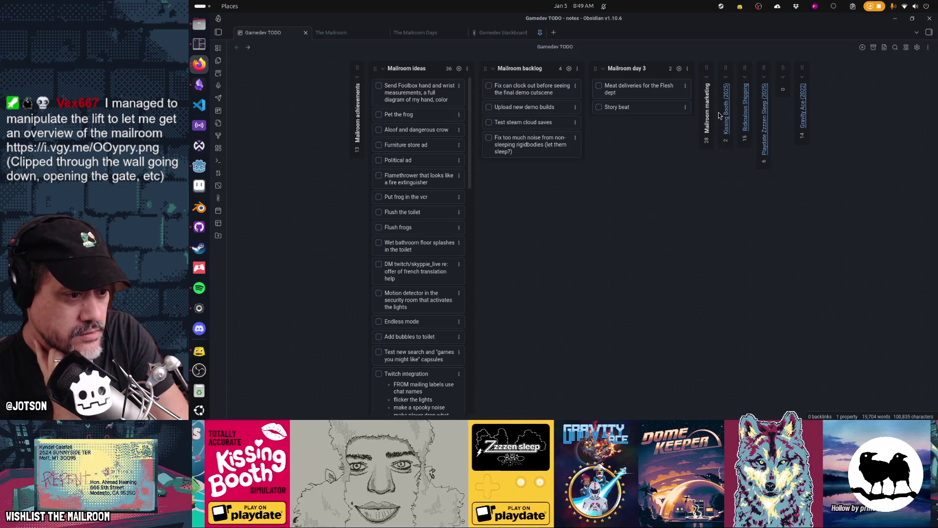
click(199, 24)
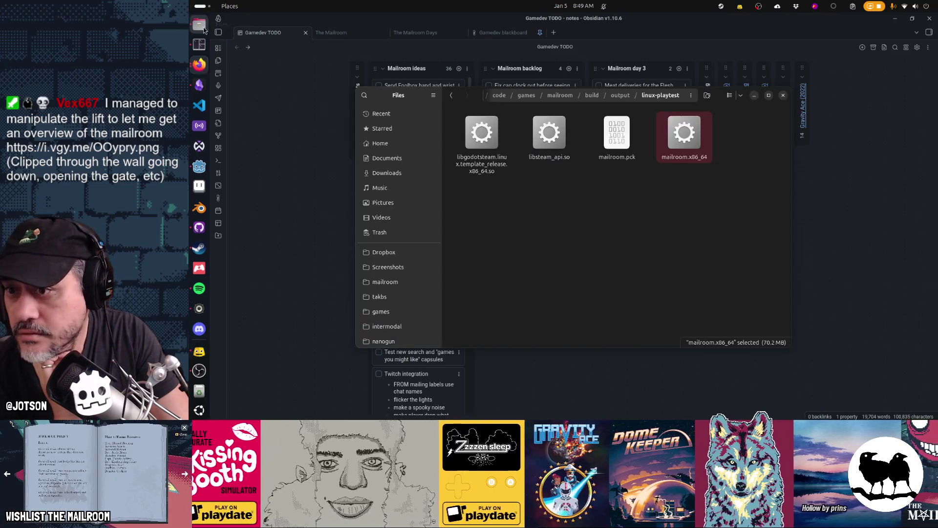
Open Godot app_userdata's mailroom folder and select saveslot_0 through saveslot_99.tres
scroll(410, 257, down, 4)
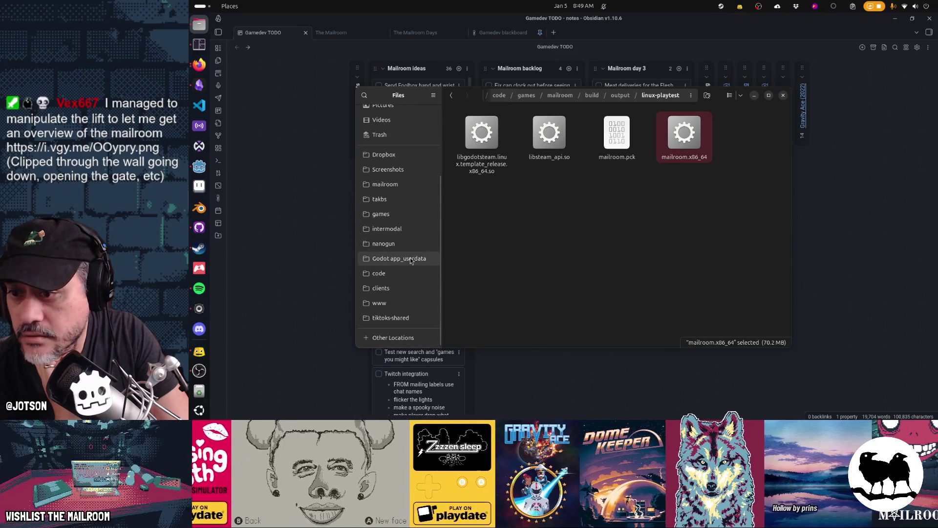
click(410, 257)
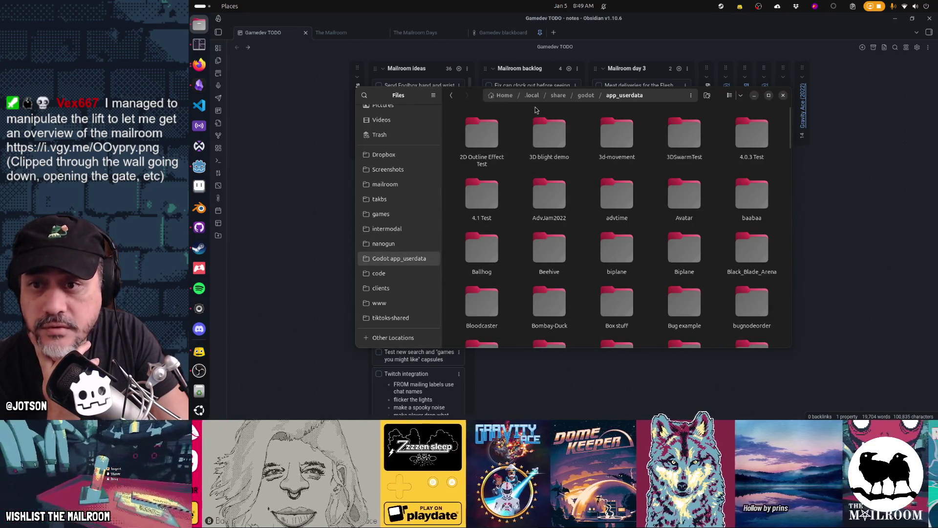
scroll(579, 206, down, 5)
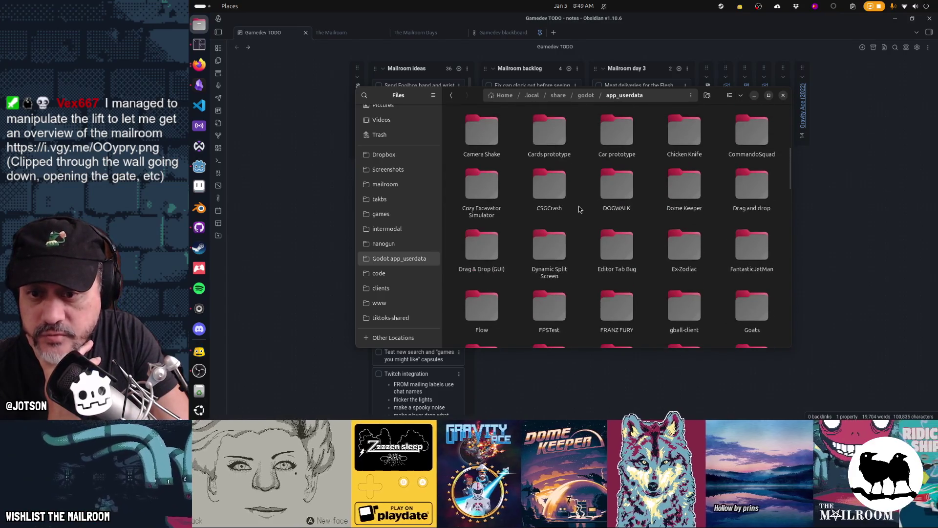
scroll(579, 206, down, 7)
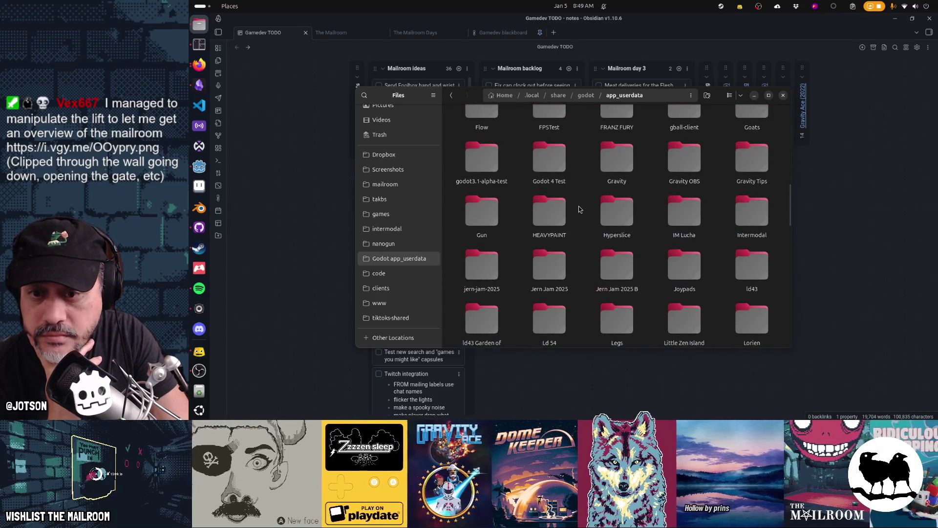
scroll(579, 206, down, 3)
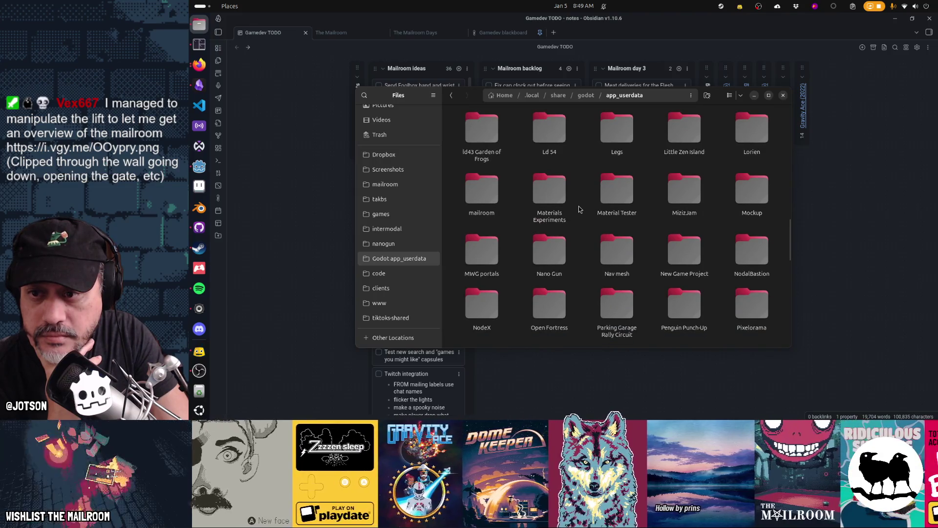
click(493, 200)
double_click(493, 200)
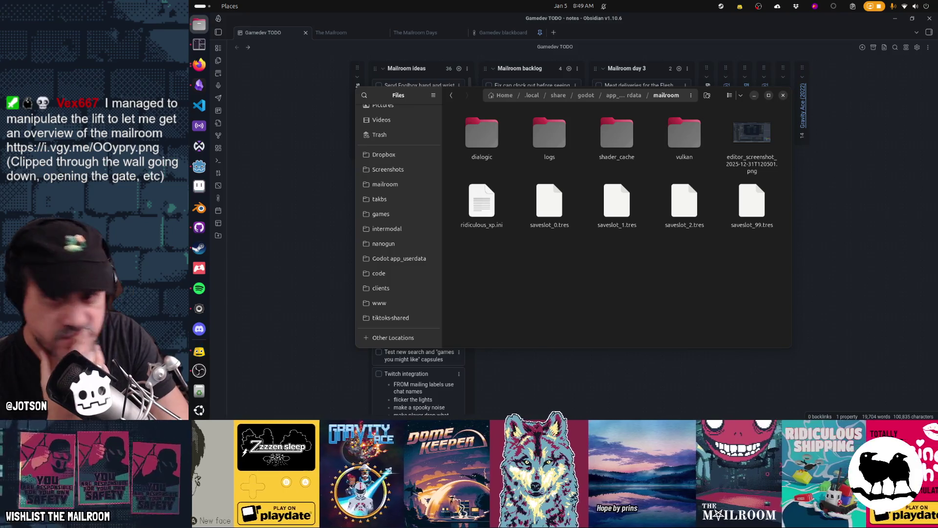
mouse_move(751, 241)
mouse_down()
mouse_move(651, 244)
mouse_move(539, 214)
mouse_up()
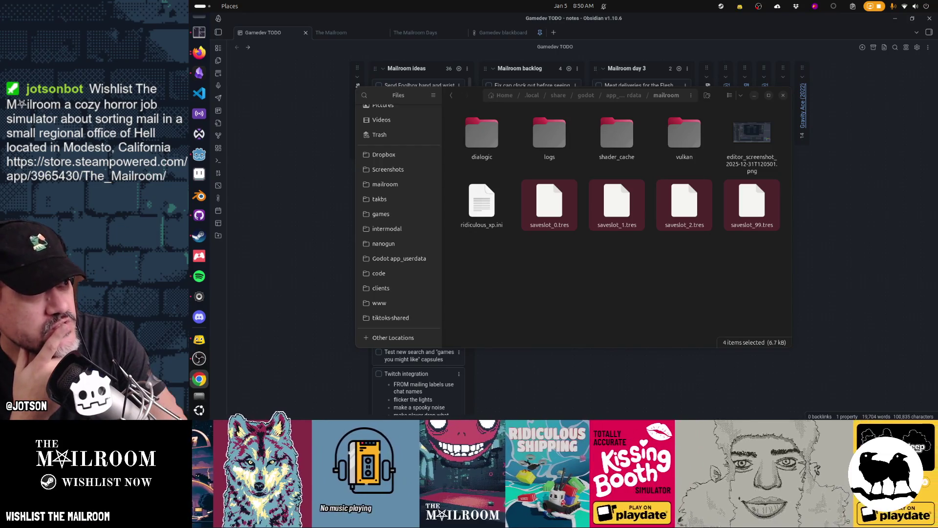
mouse_move(914, 127)
mouse_down()
mouse_move(508, 171)
mouse_move(803, 171)
mouse_up()
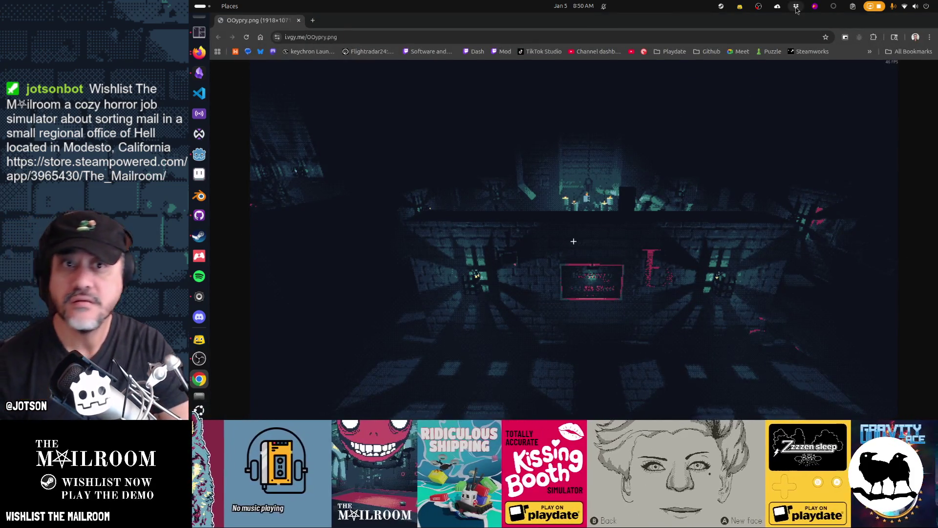
Hide Chrome's bookmarks bar so the mailroom screenshot fills more of the window
key(ctrl+shift+b)
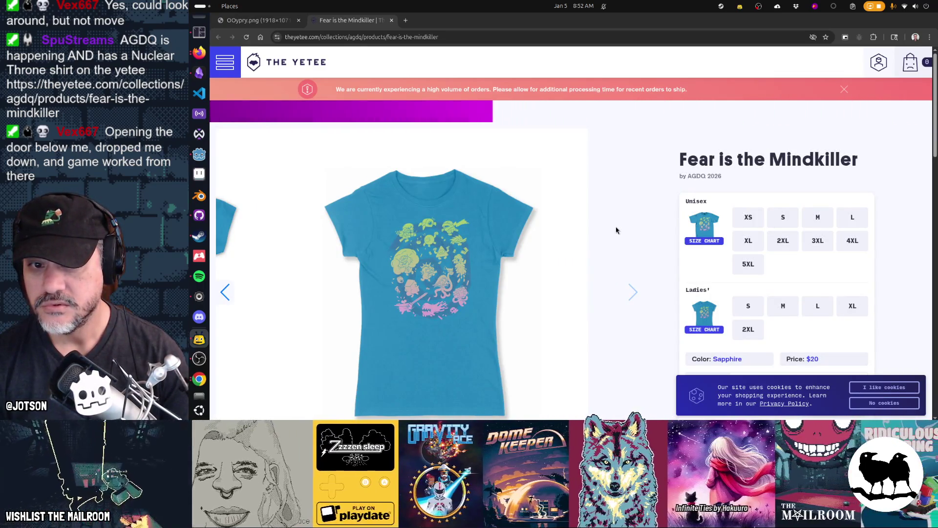
Add one Unisex L 'Fear is the Mindkiller' tee to the Yetee cart
click(859, 216)
click(862, 216)
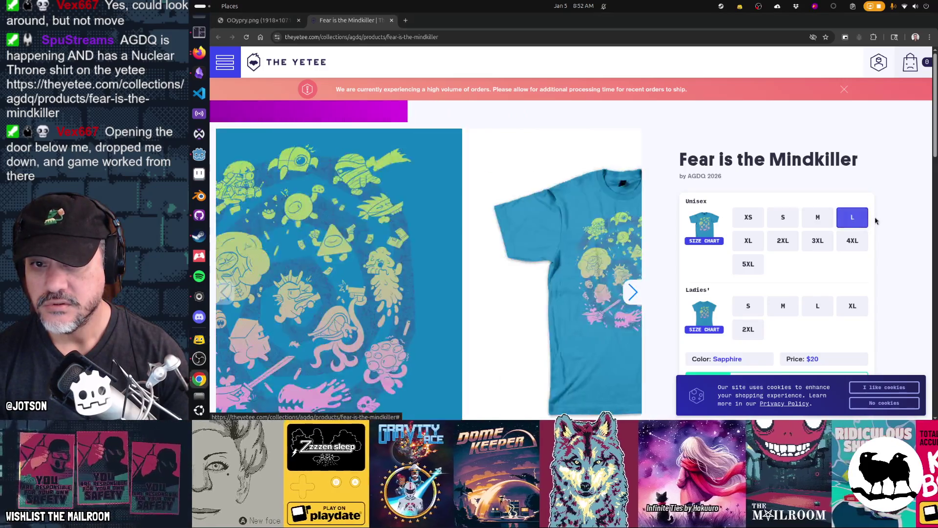
scroll(876, 221, down, 2)
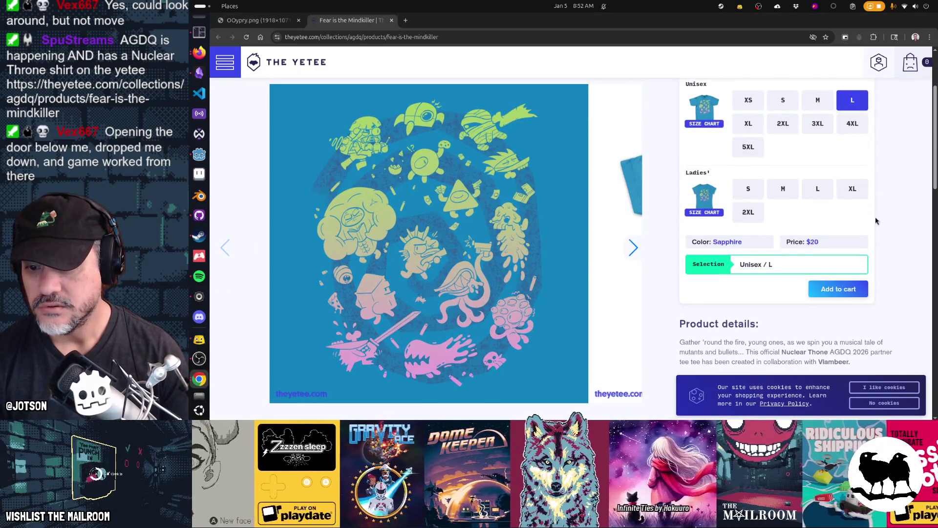
scroll(876, 221, down, 3)
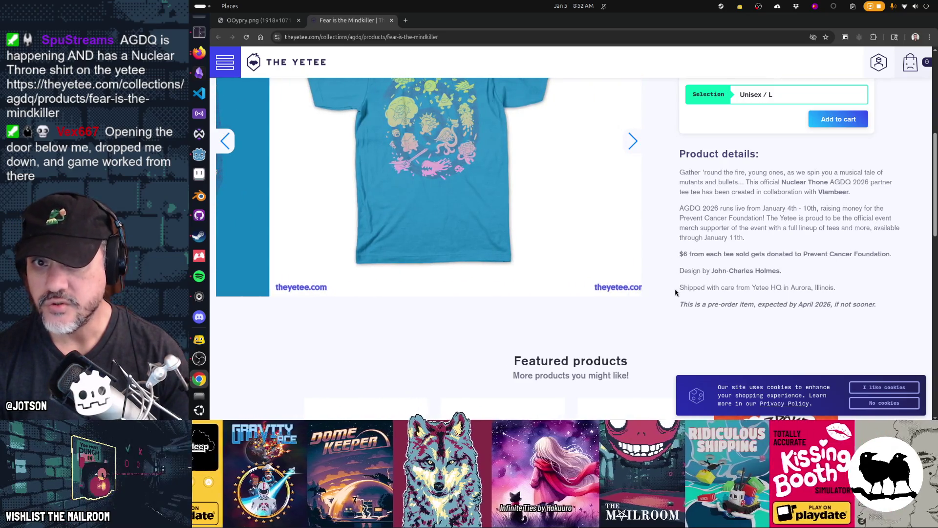
scroll(676, 292, up, 4)
click(843, 337)
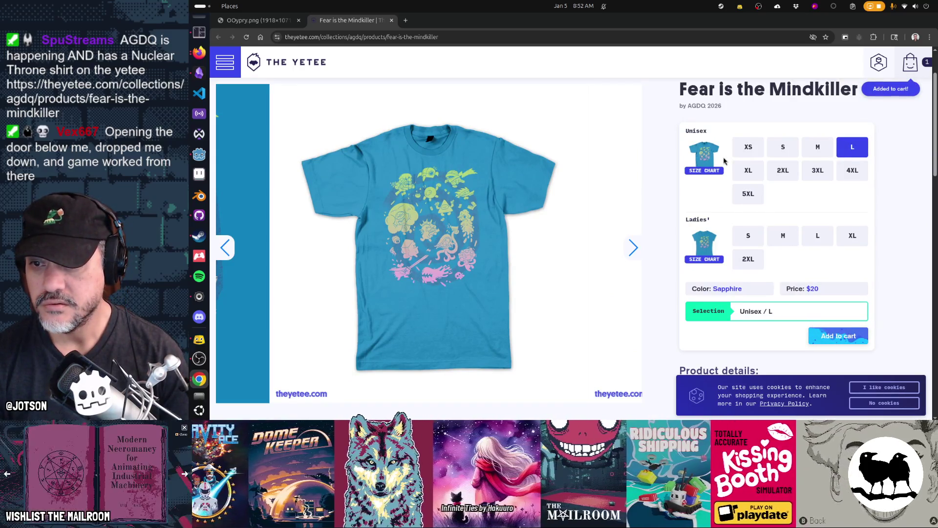
Review the $20 cart, then go back to the mailroom save files window
click(910, 61)
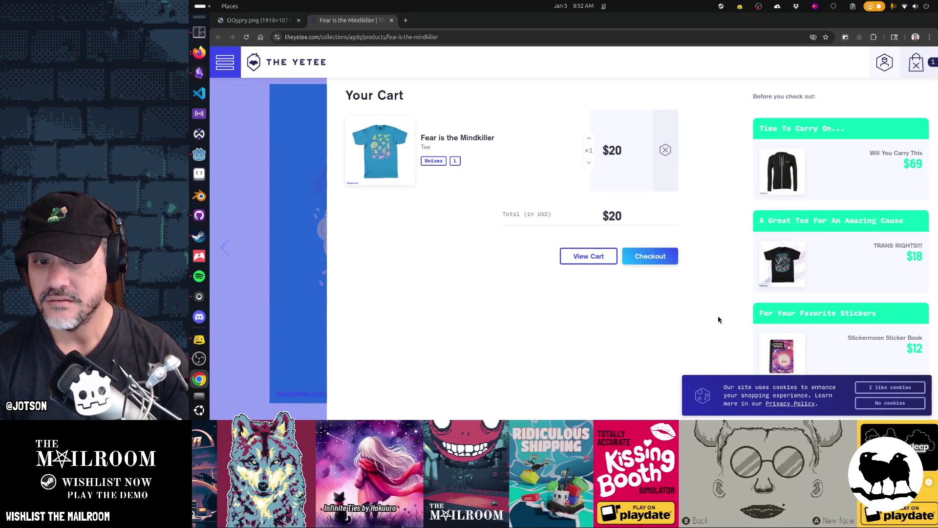
scroll(719, 319, down, 3)
key(alt+Tab)
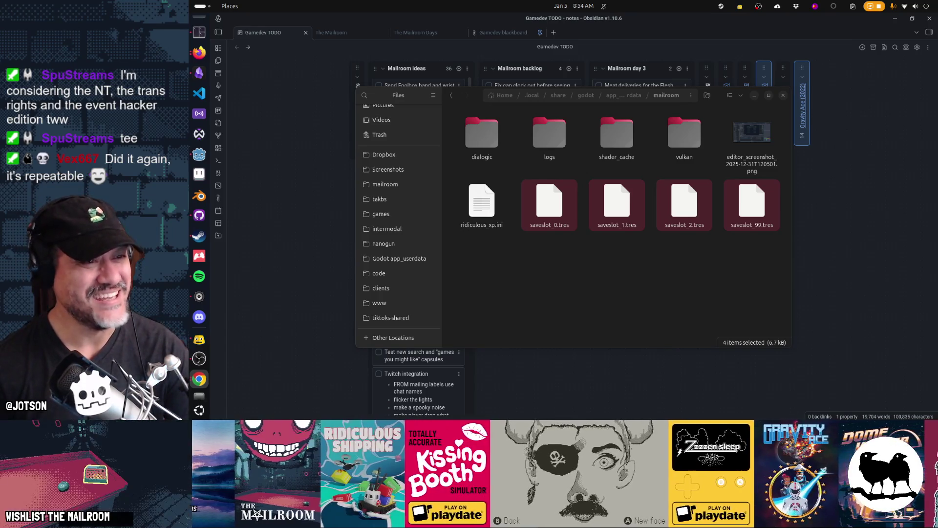
mouse_move(930, 53)
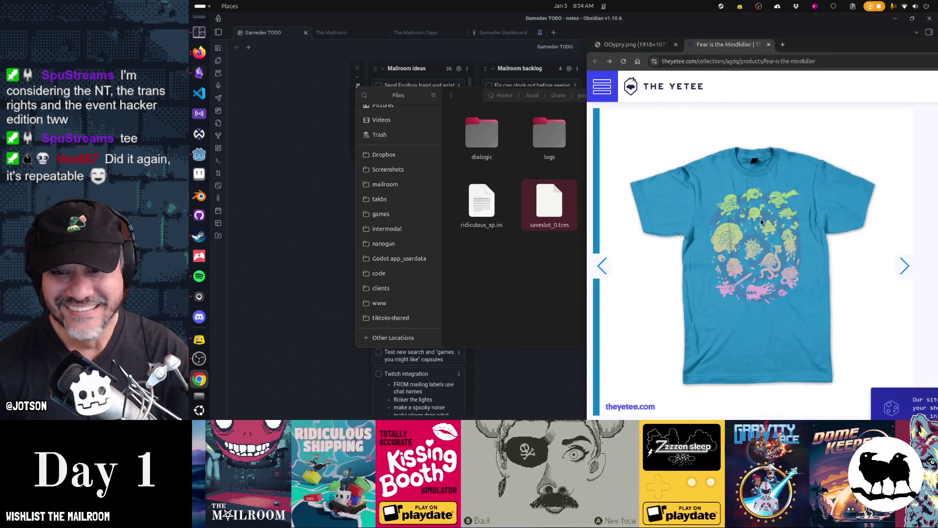
click(606, 276)
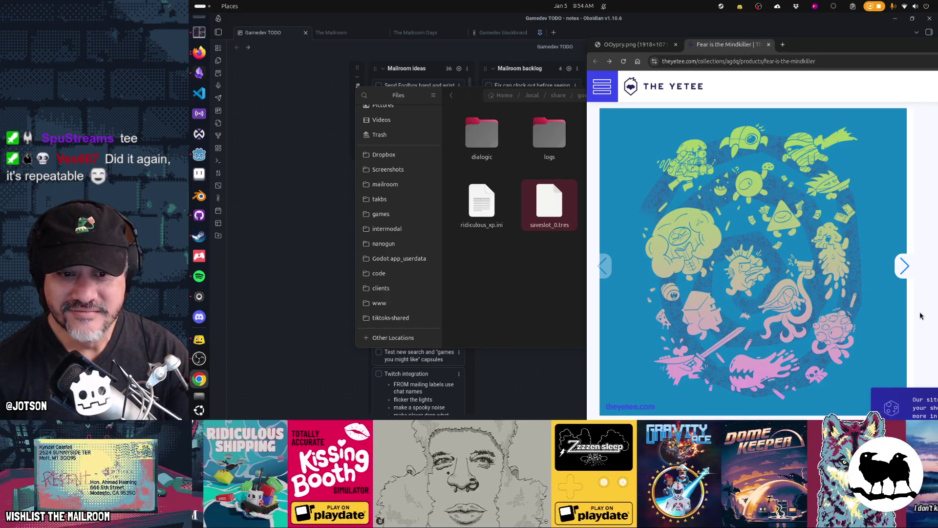
key(super+h)
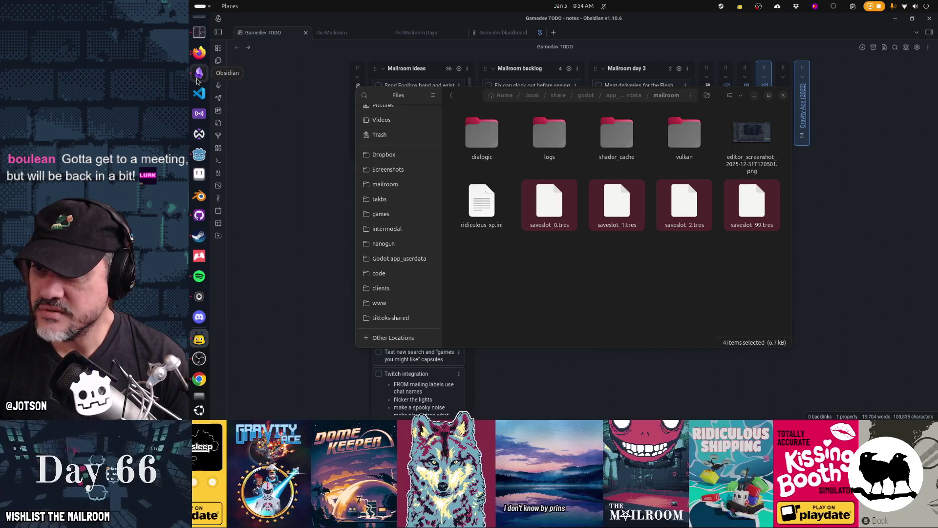
Append 'syncing to the cloud on linux, then syncing back down on laptop' to the Test steam cloud saves card, then bring Steam forward
click(198, 74)
click(518, 123)
click(556, 122)
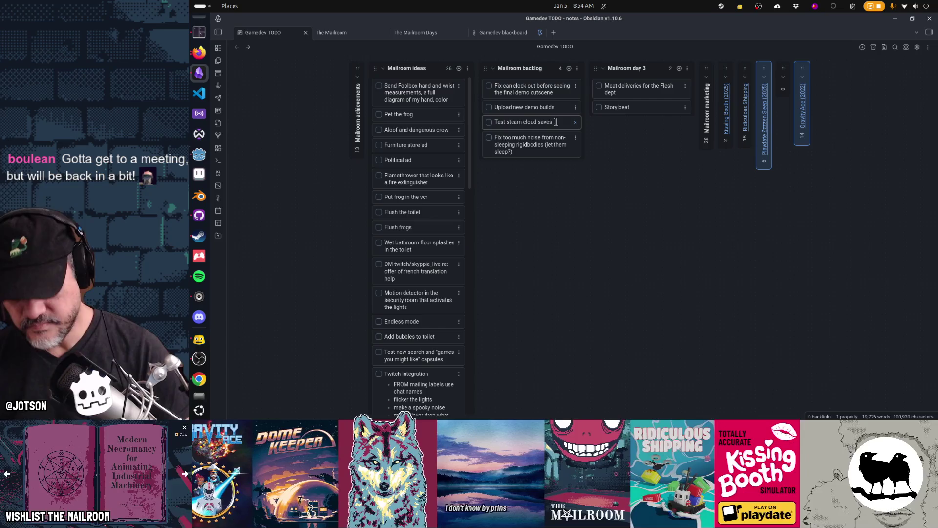
text( by)
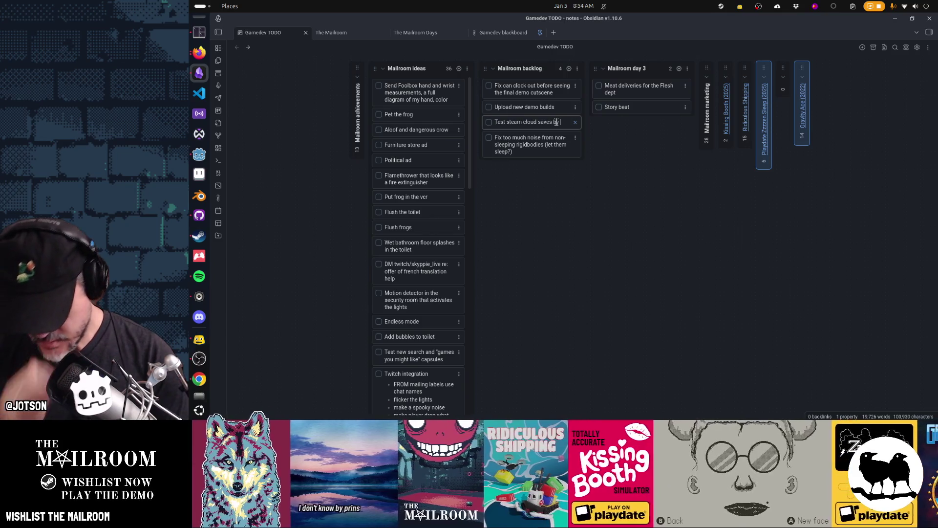
text(syncing)
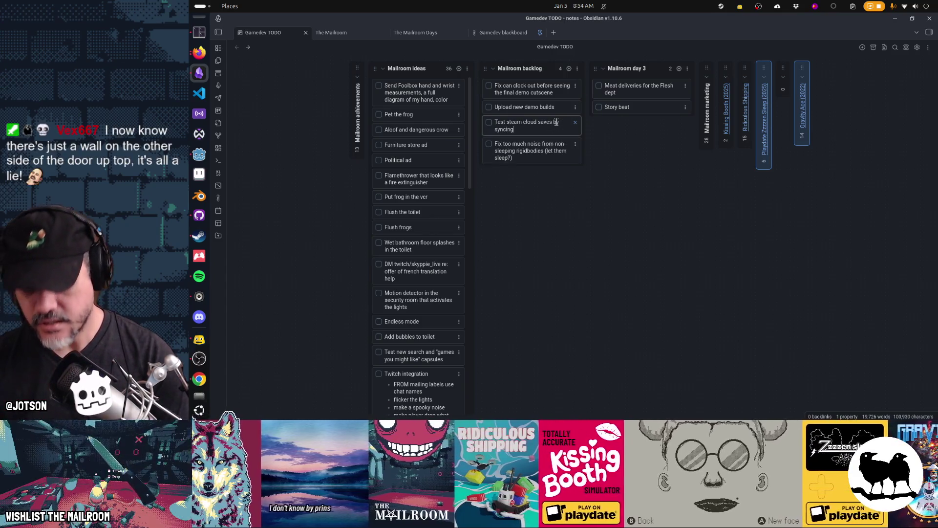
text( to the cloud on )
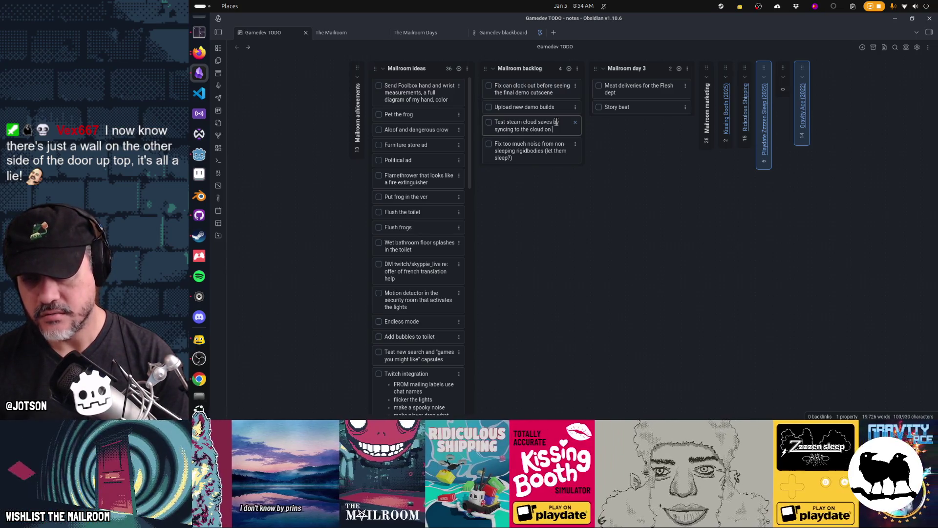
text(linux, then)
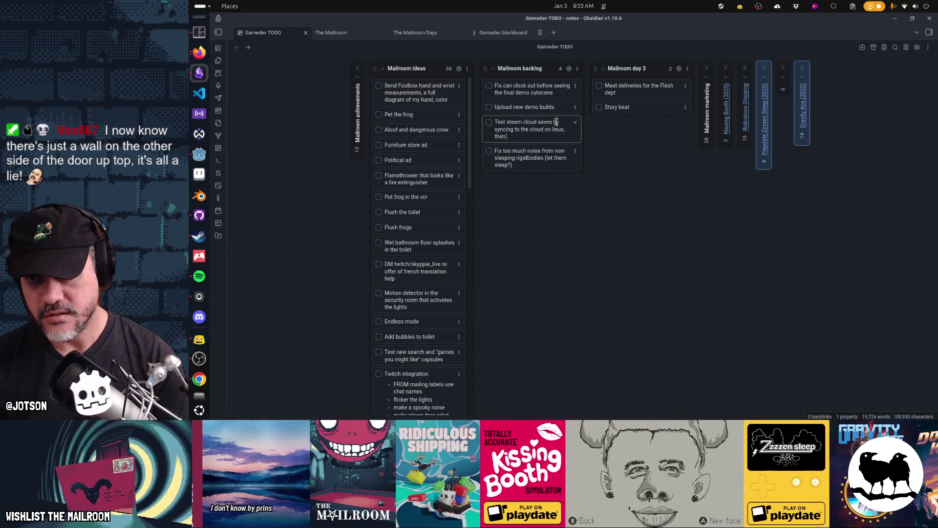
text( syncing)
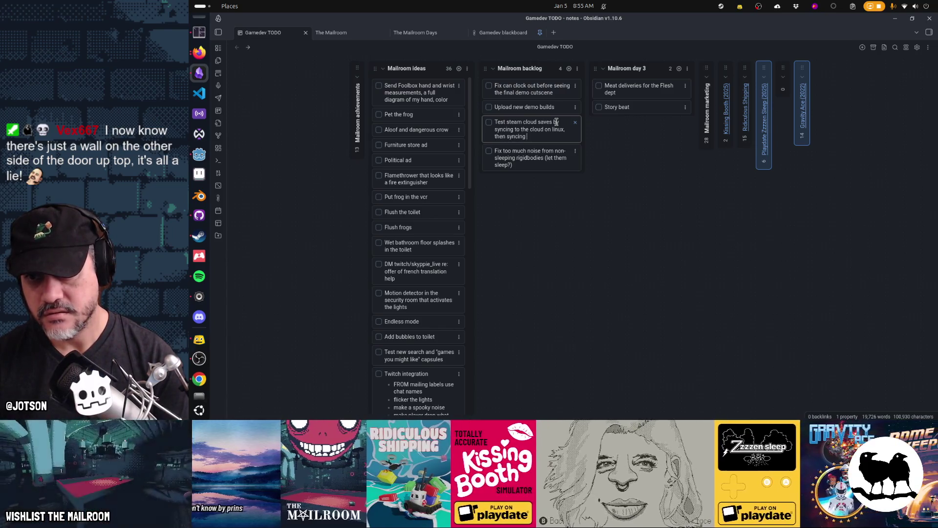
text( back down on)
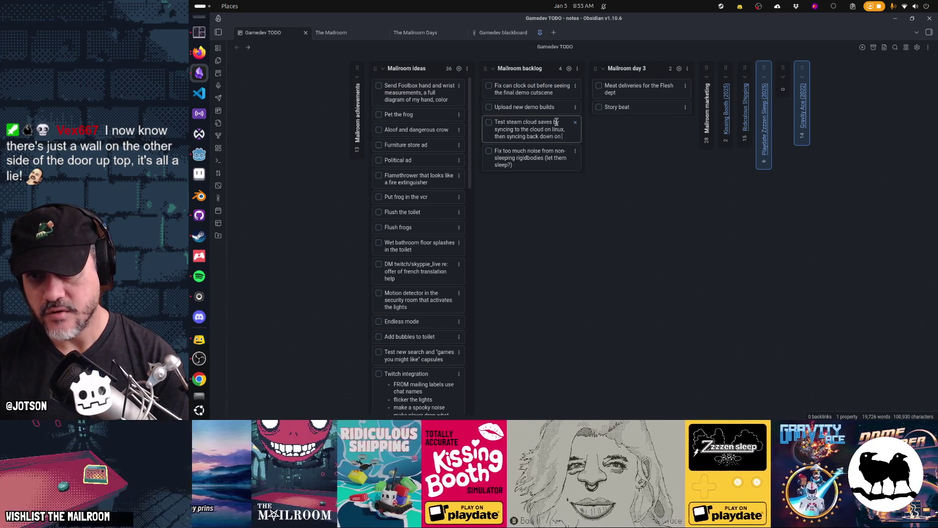
text( laptop)
key(Return)
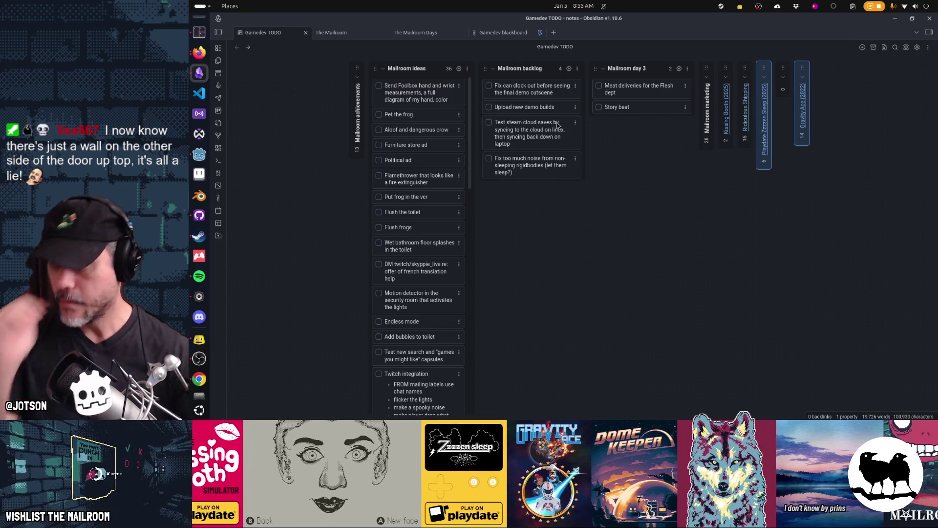
click(199, 238)
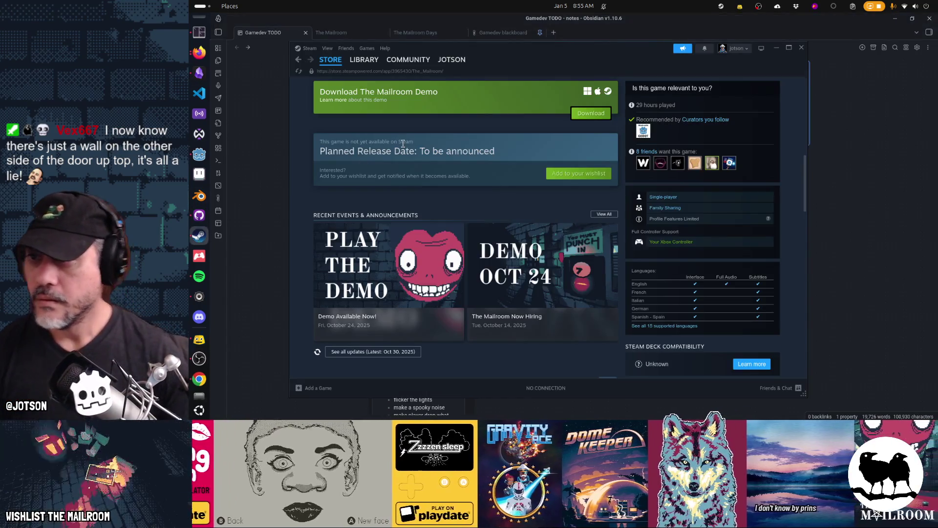
Take Steam offline and back online from the library, then open The Mailroom Playtest's page
click(357, 59)
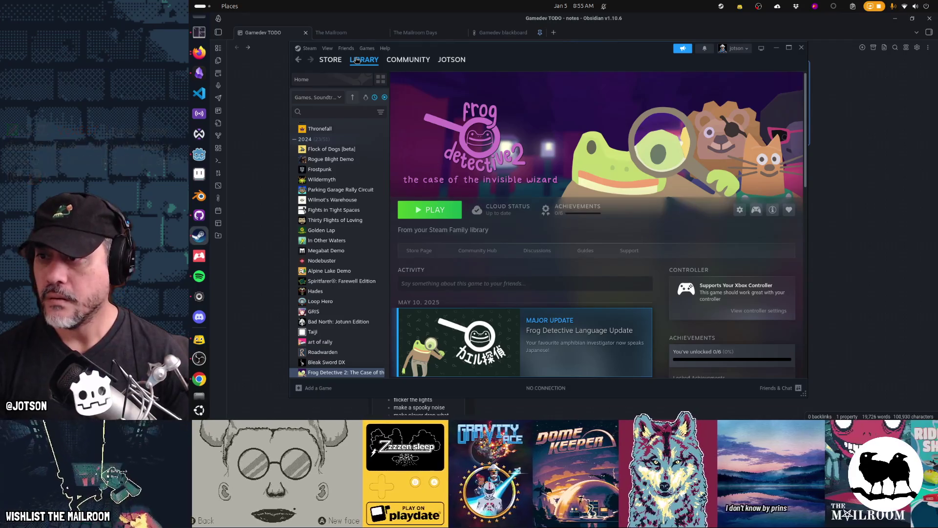
click(310, 49)
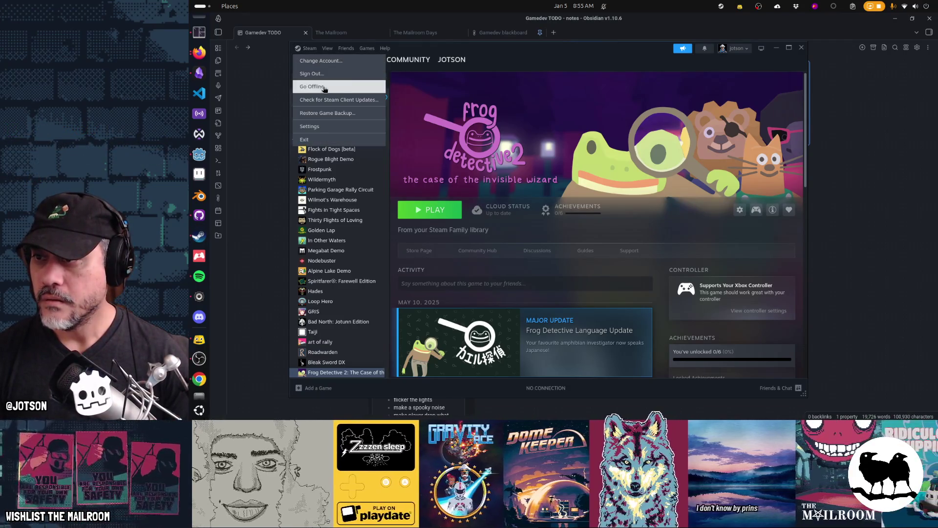
click(313, 87)
click(547, 304)
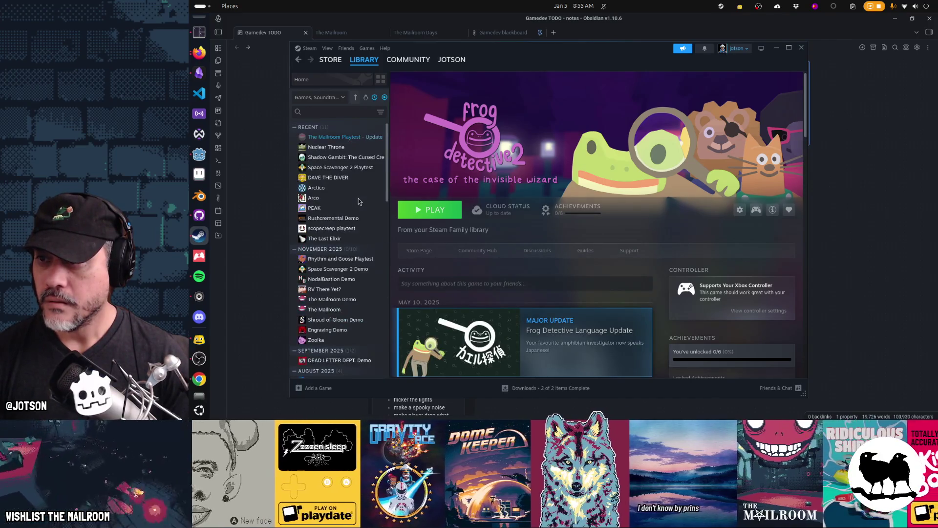
click(358, 141)
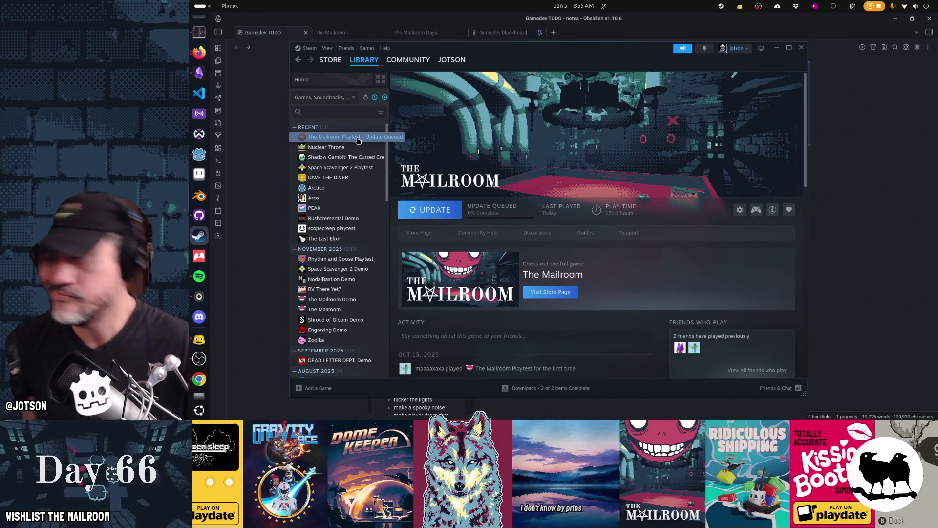
click(331, 112)
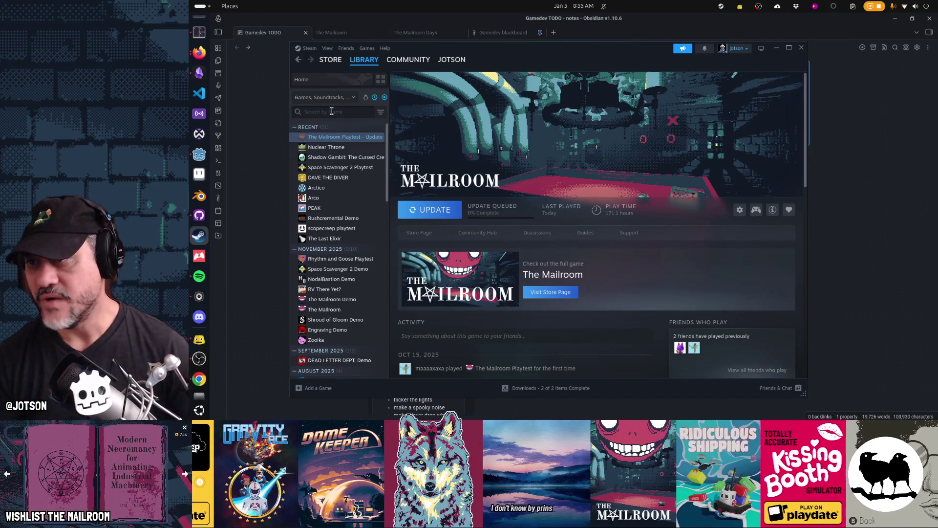
Filter the library by 'demo' and open The Mailroom Demo page
text(d)
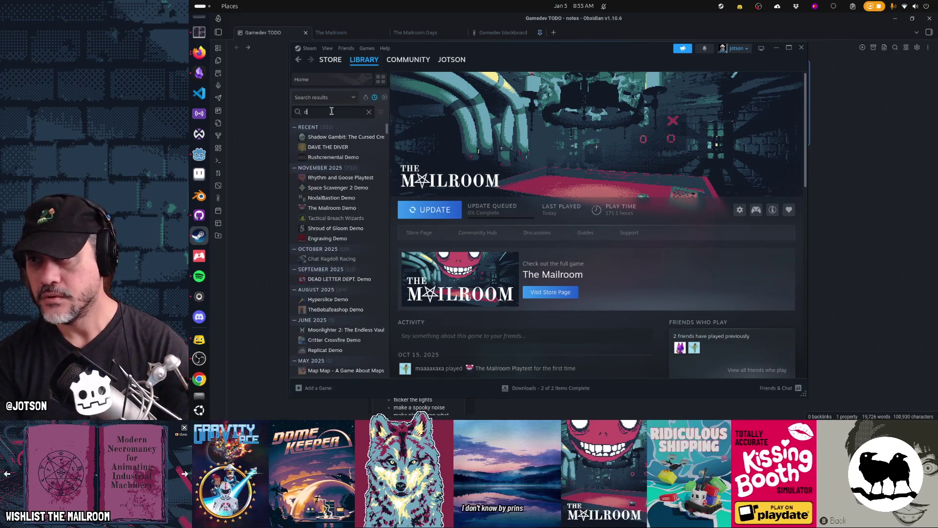
text(emo)
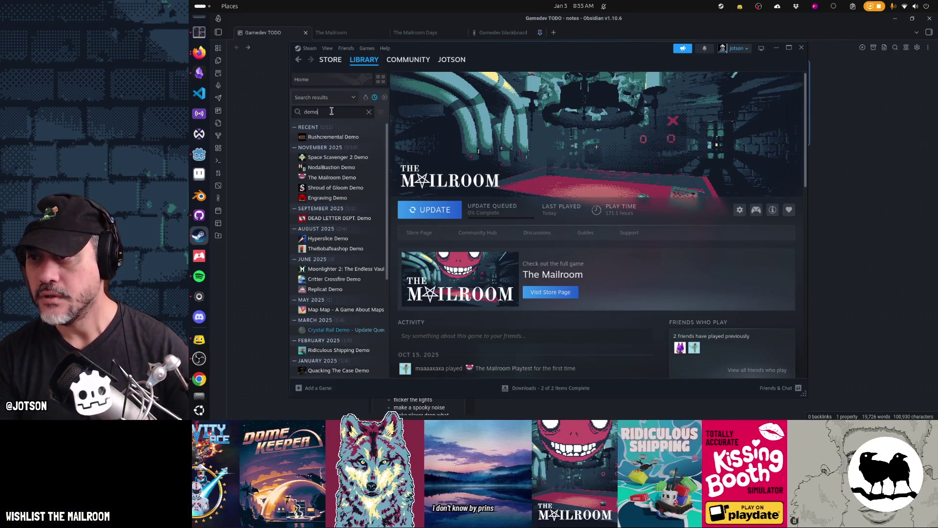
click(345, 179)
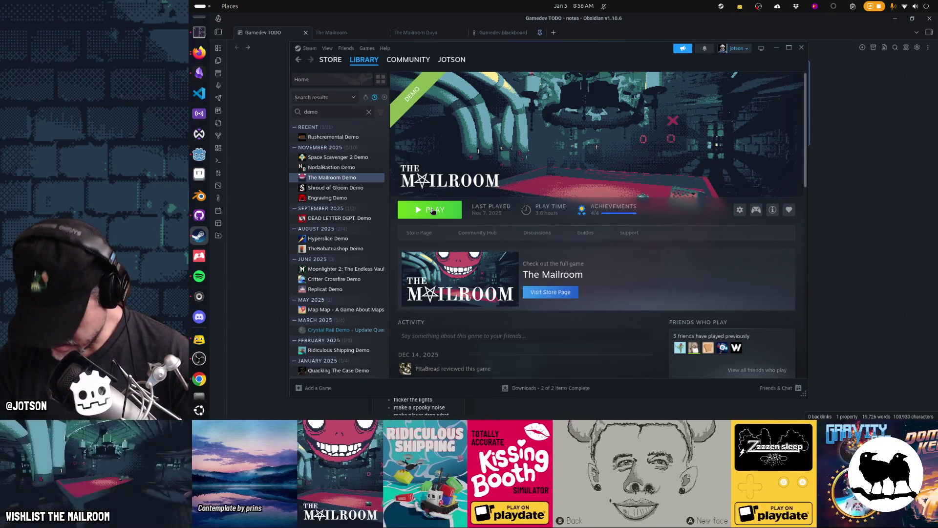
Launch The Mailroom Demo with PLAY, then switch back to its Steam properties
click(433, 210)
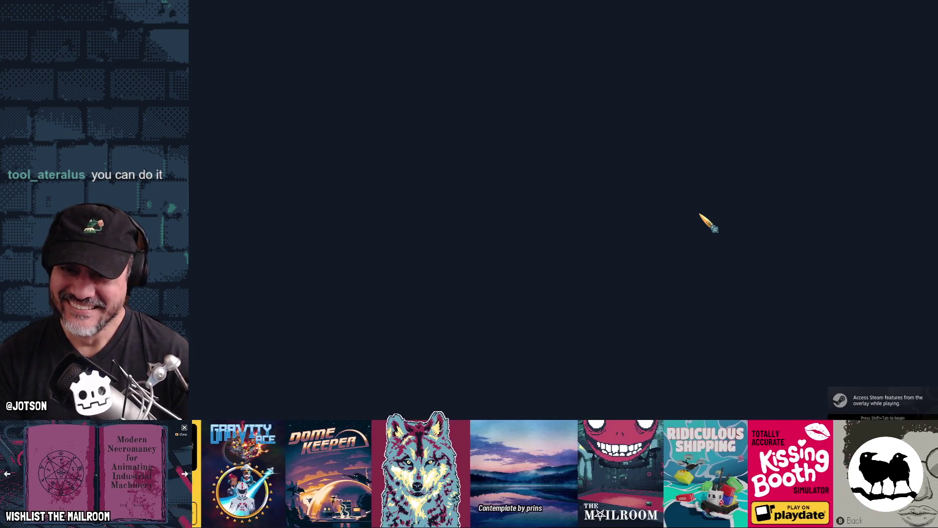
key(alt+Tab)
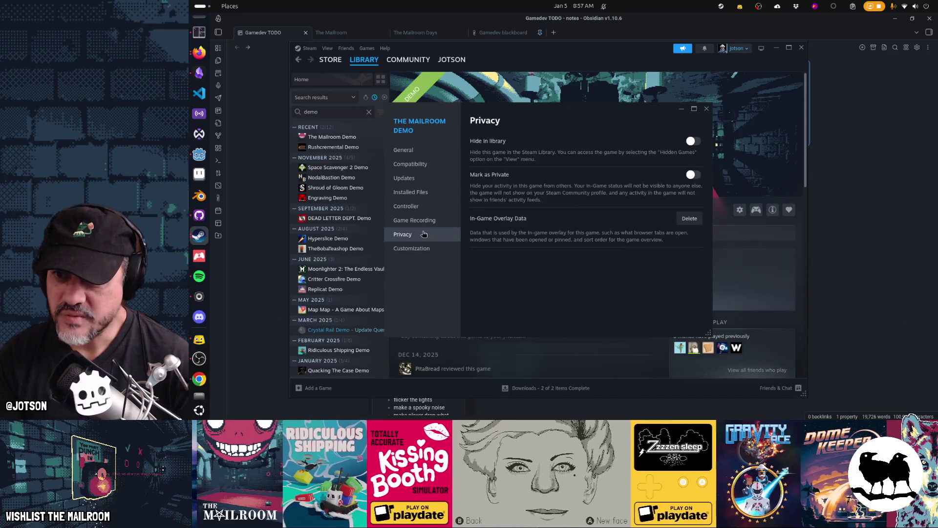
View the demo's Customization artwork page, then close its Properties dialog
click(424, 249)
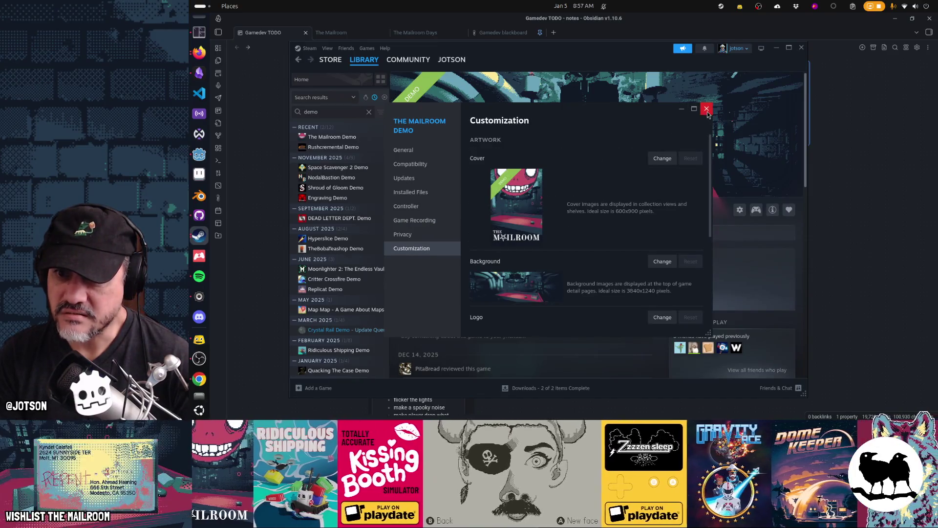
click(706, 109)
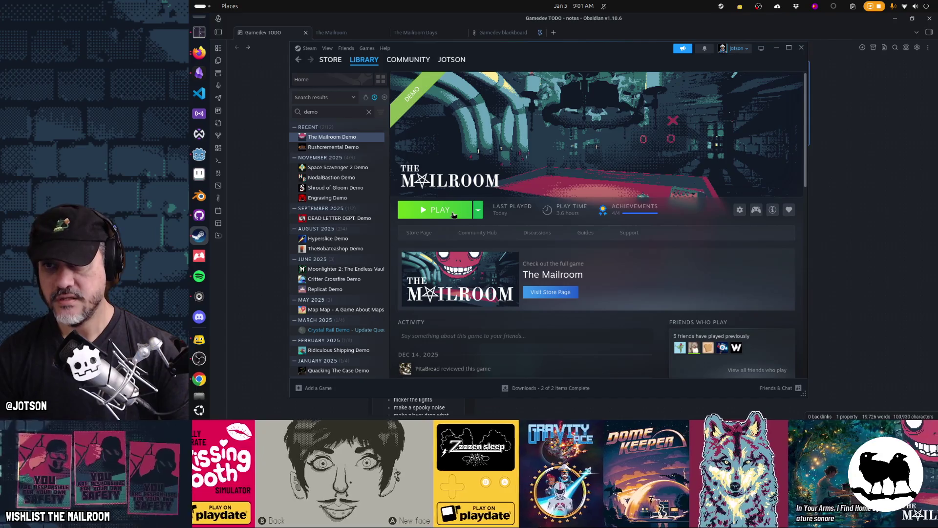
click(447, 213)
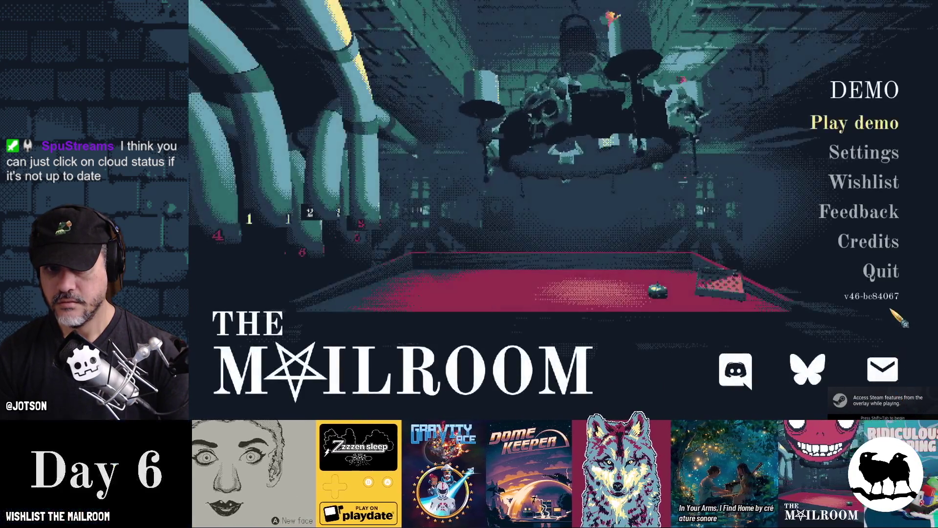
Quit the demo from its title menu, then open and dismiss the PLAY location choices
click(885, 271)
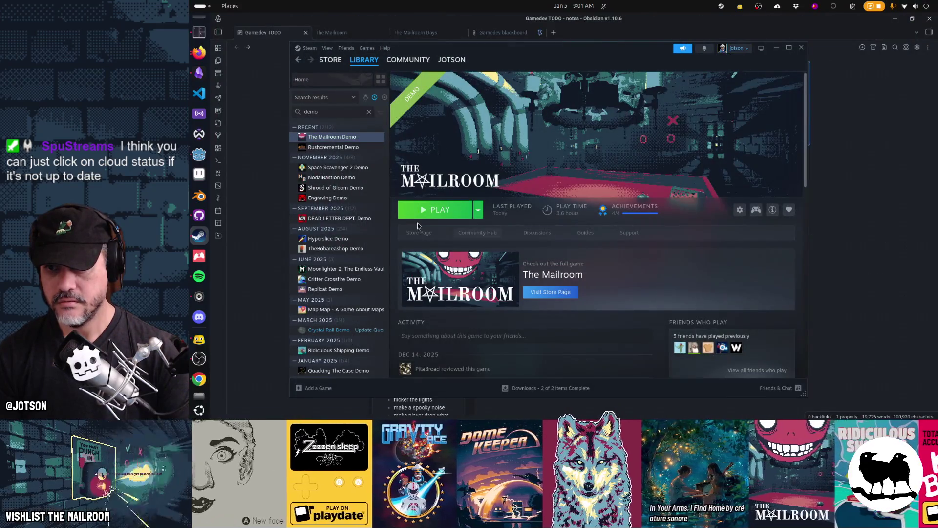
click(478, 211)
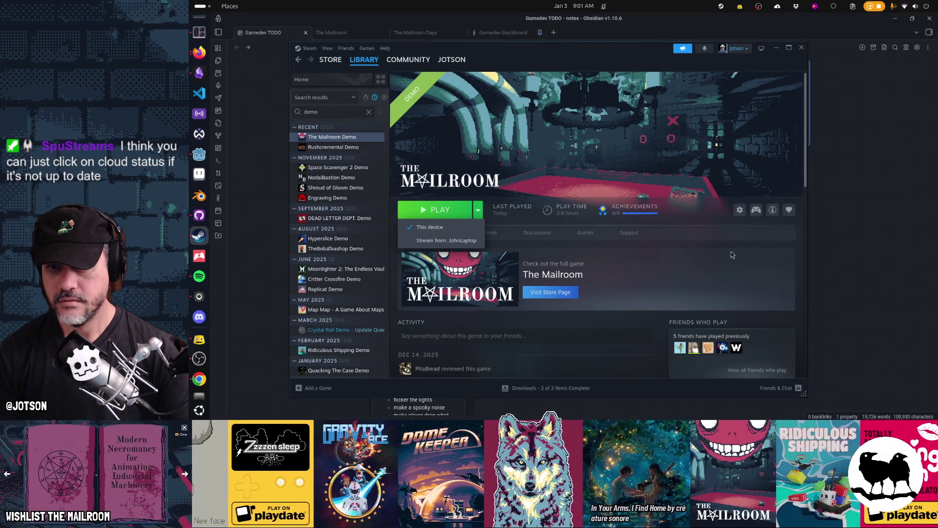
click(725, 253)
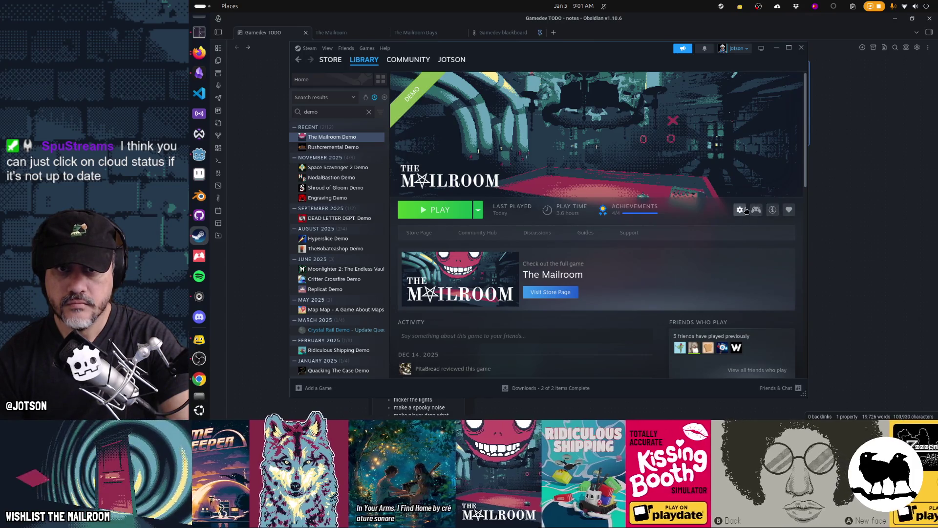
click(746, 49)
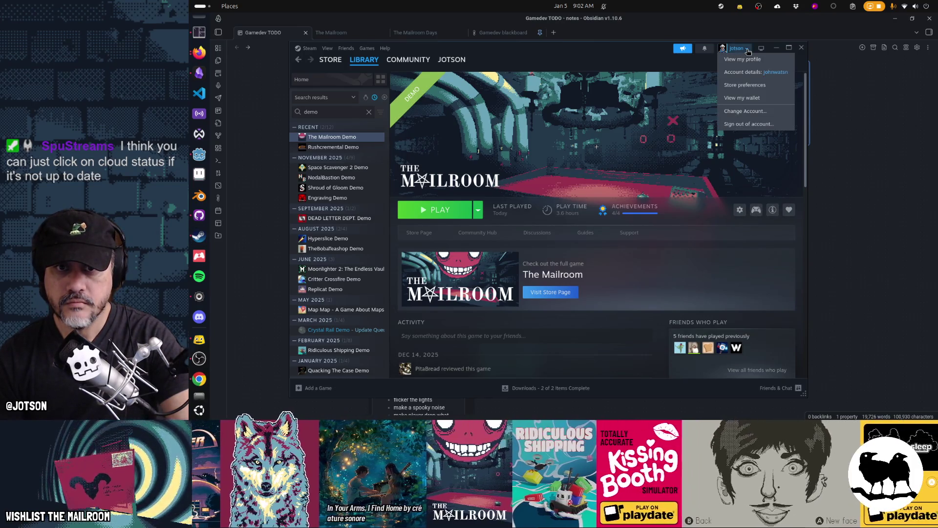
click(748, 49)
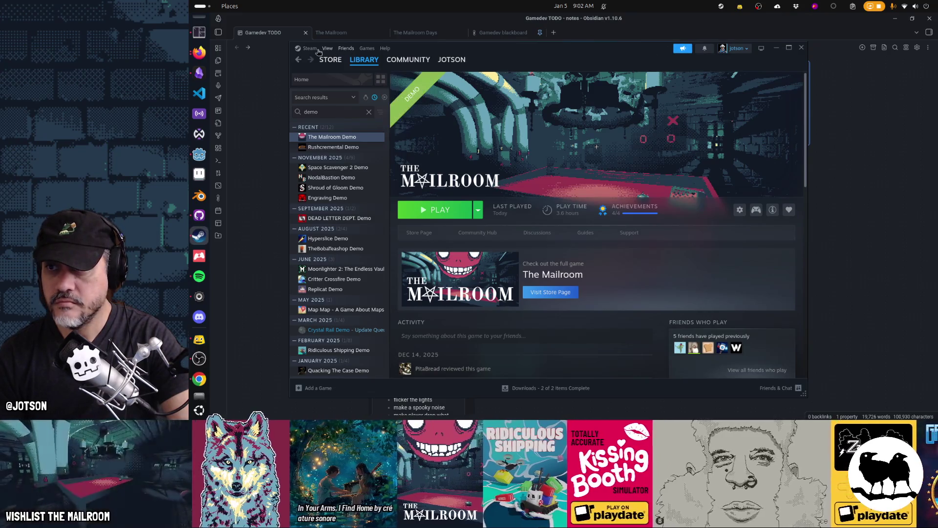
click(309, 48)
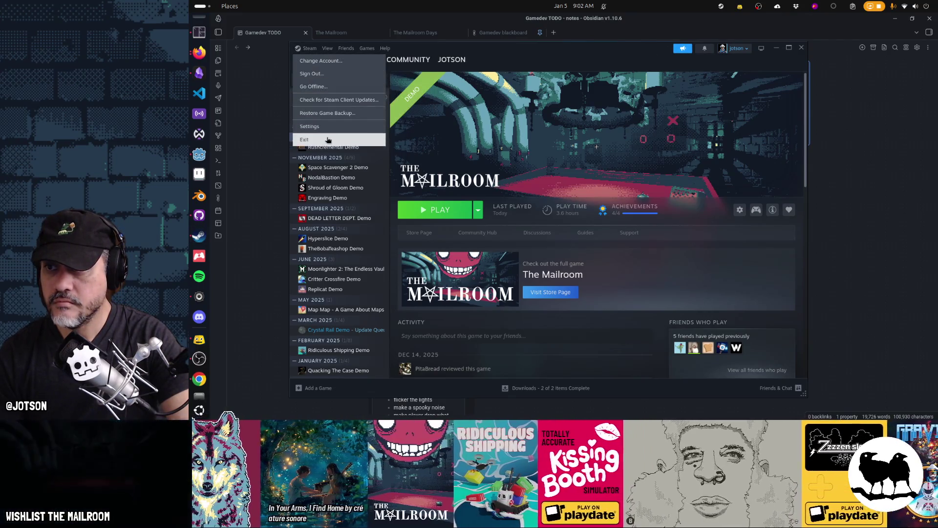
mouse_move(327, 49)
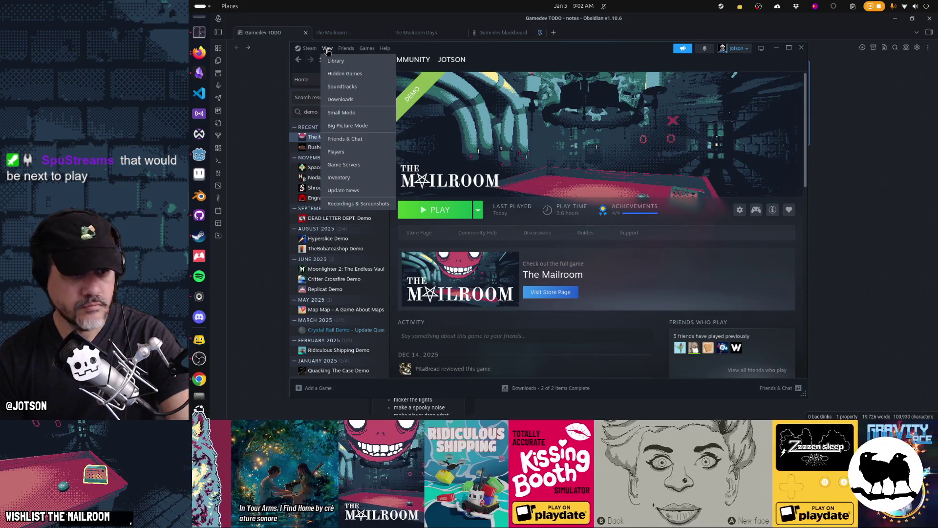
click(327, 50)
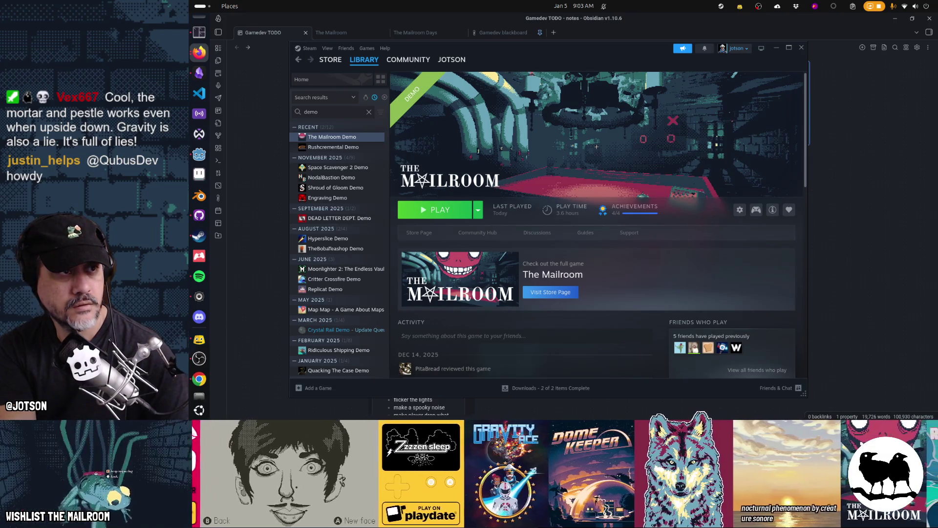
Browse Steam's view options, the Rushcremental Demo page and The Mailroom store page, ending in the library
mouse_move(408, 59)
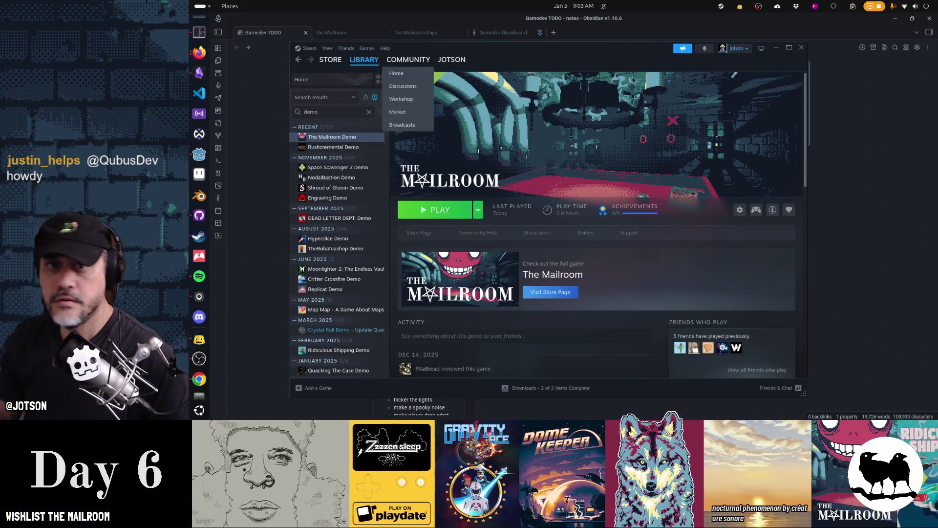
mouse_move(323, 58)
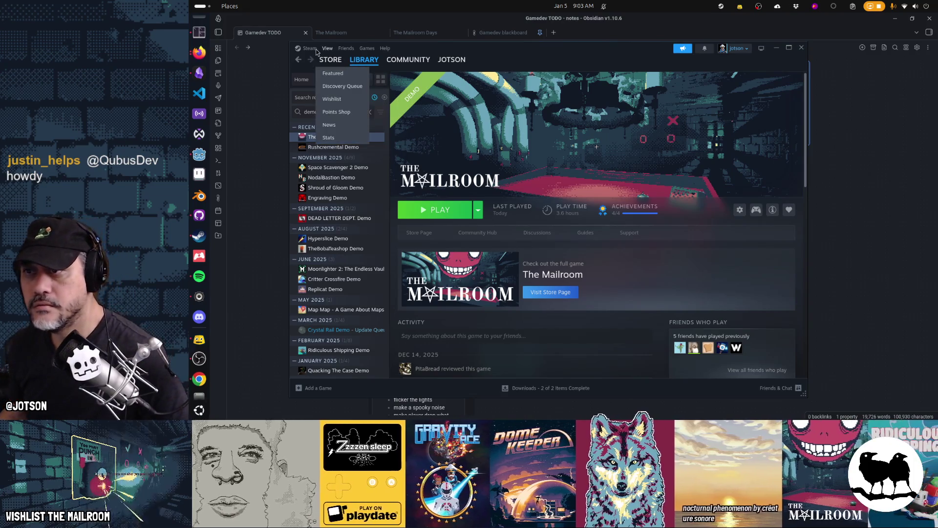
click(335, 49)
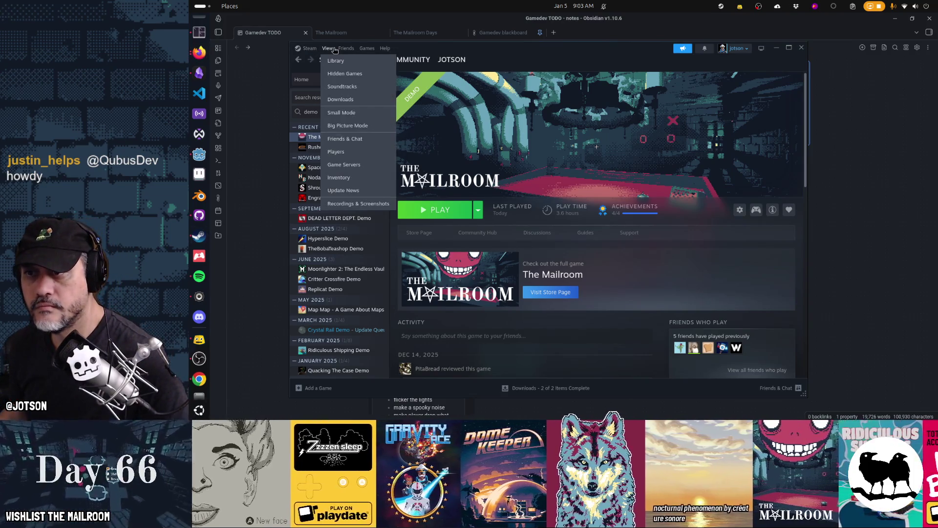
click(534, 57)
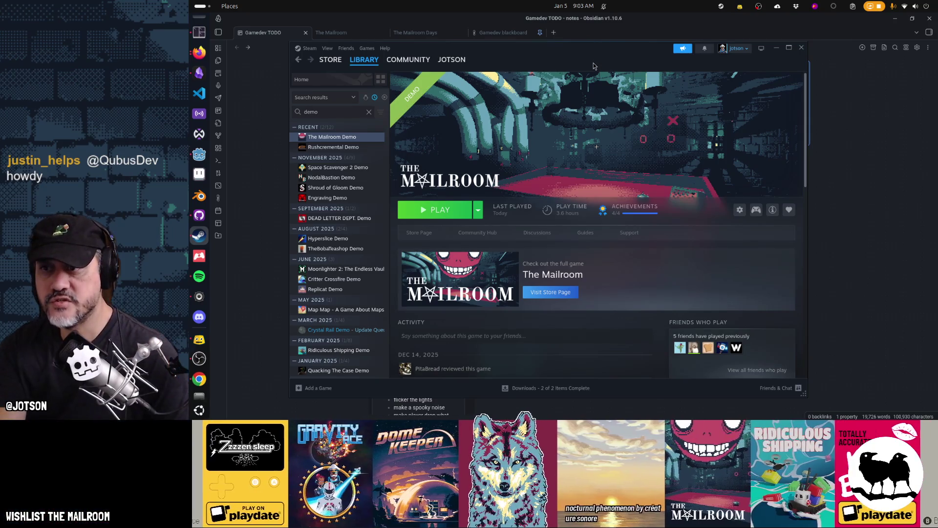
click(324, 147)
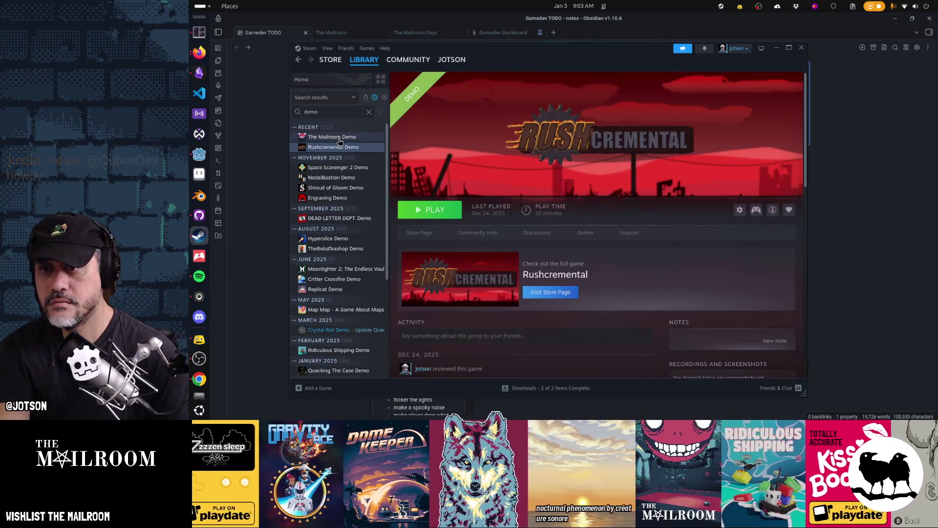
click(340, 140)
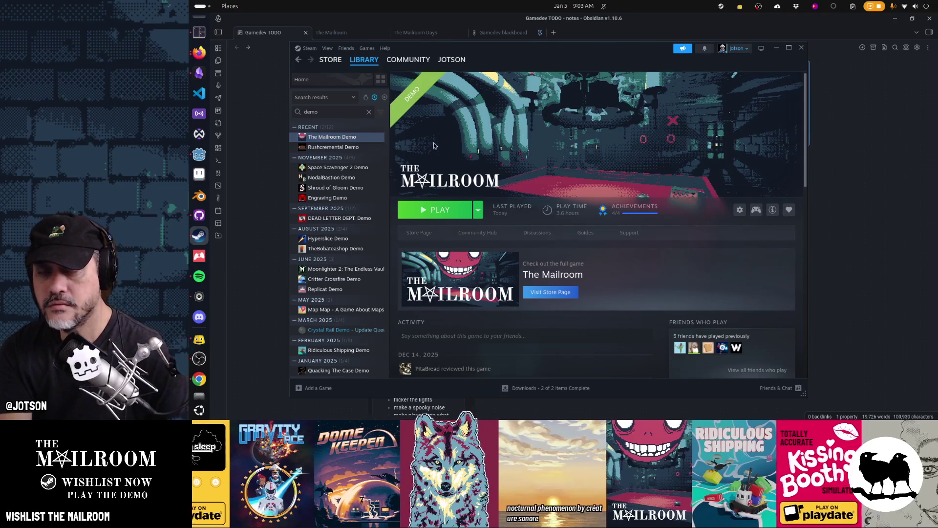
mouse_move(371, 59)
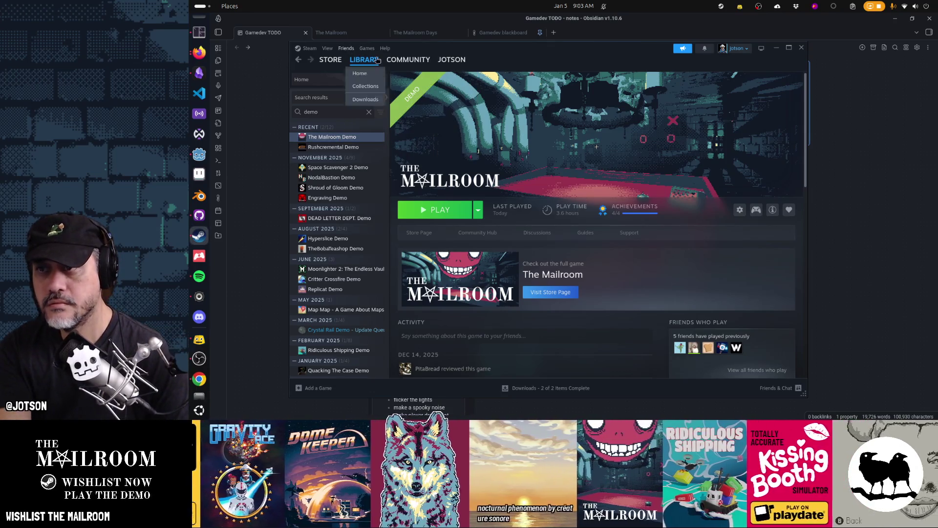
click(333, 49)
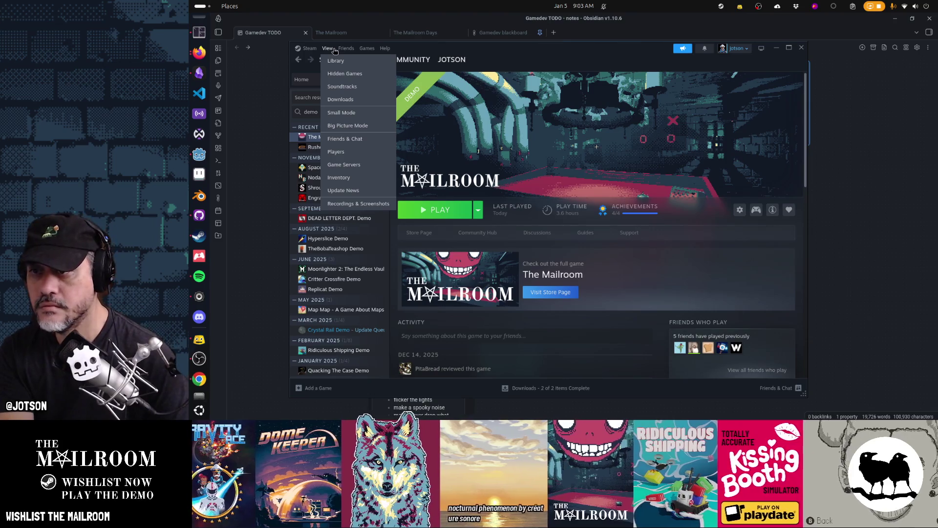
click(309, 48)
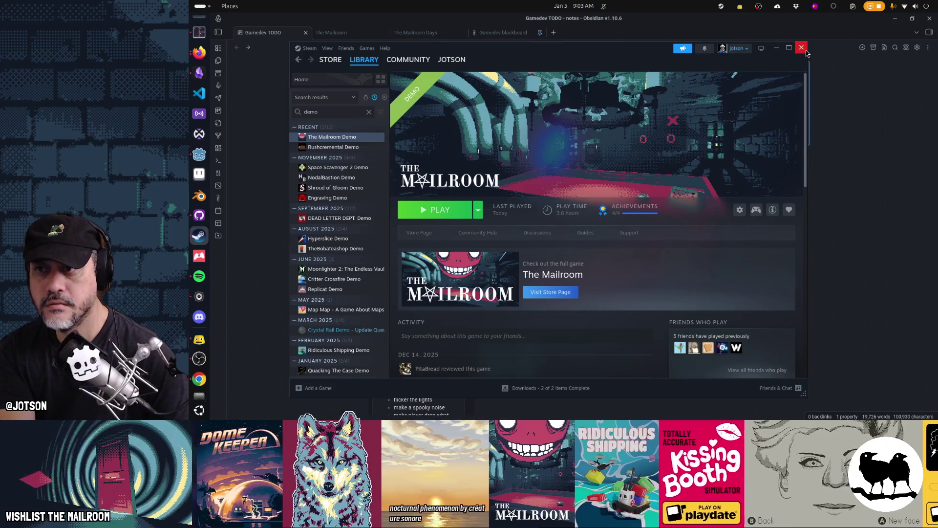
click(327, 59)
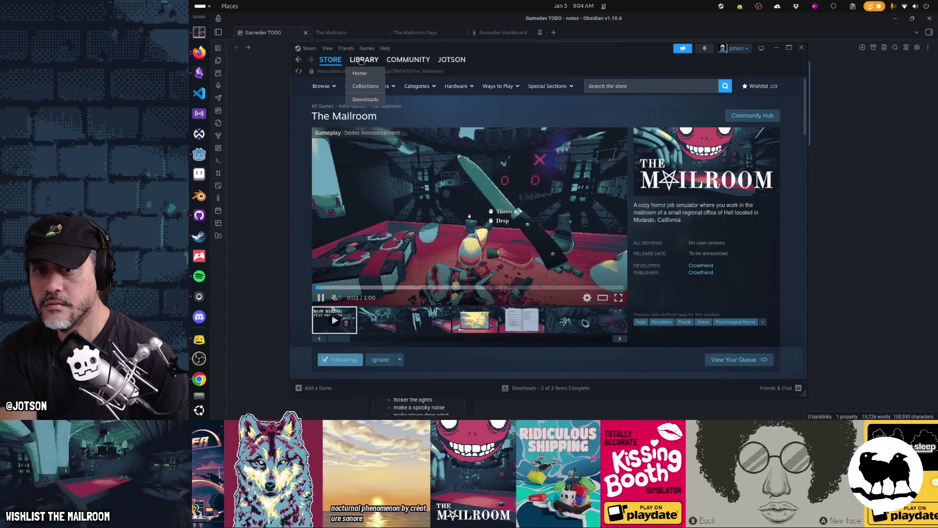
click(360, 60)
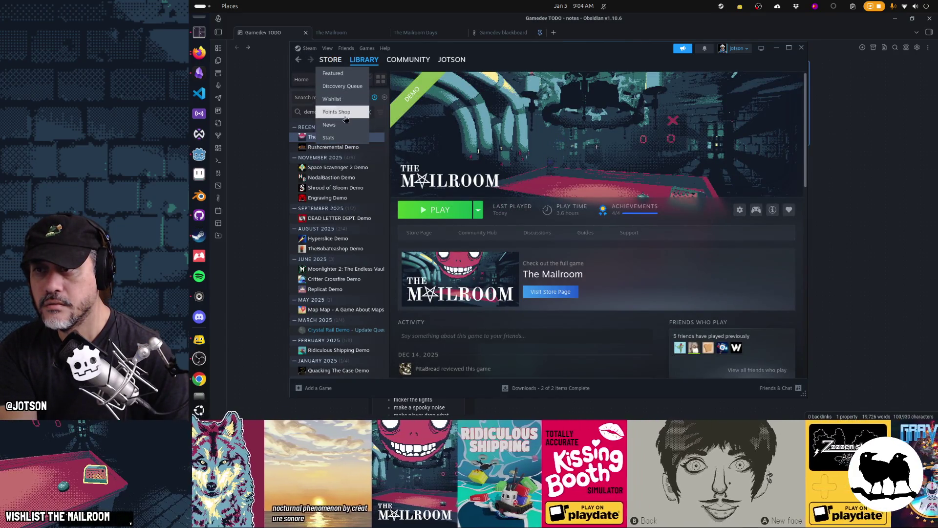
Take Steam offline and back online, then close the Steam window
click(310, 49)
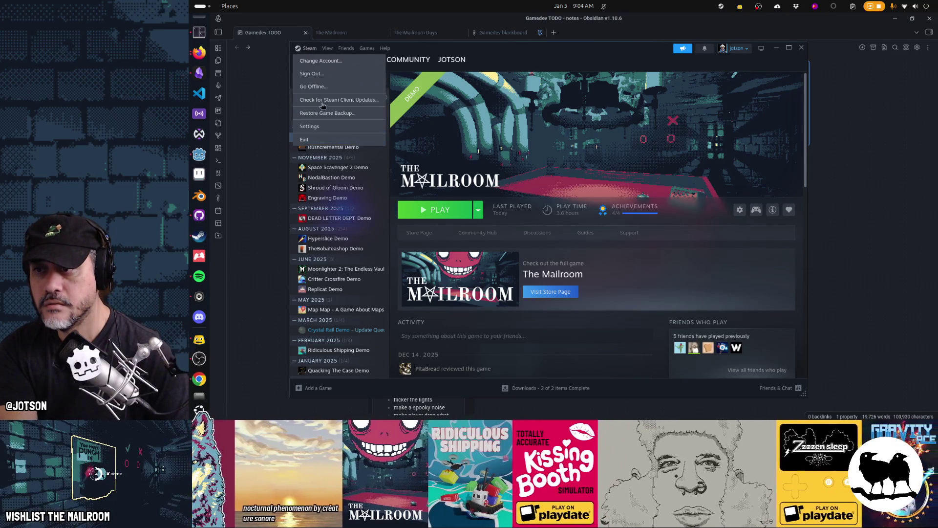
click(345, 98)
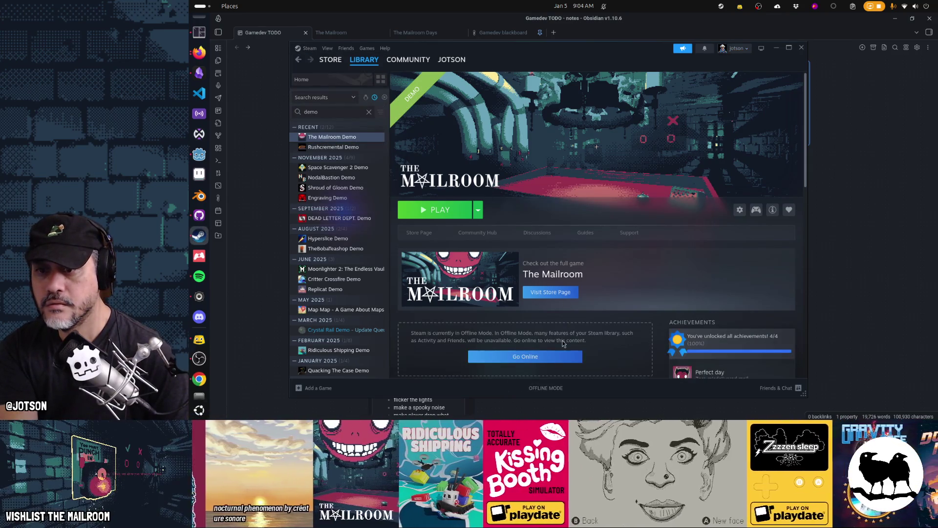
click(526, 356)
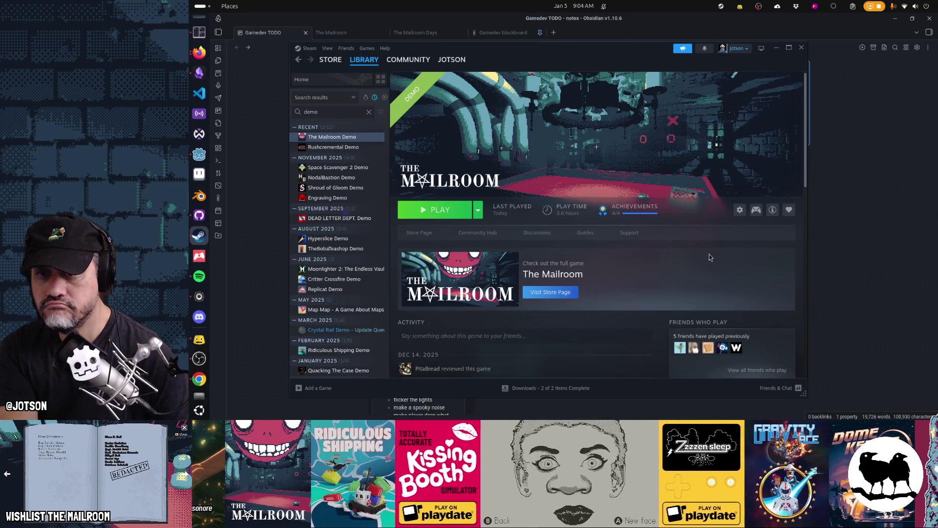
click(802, 47)
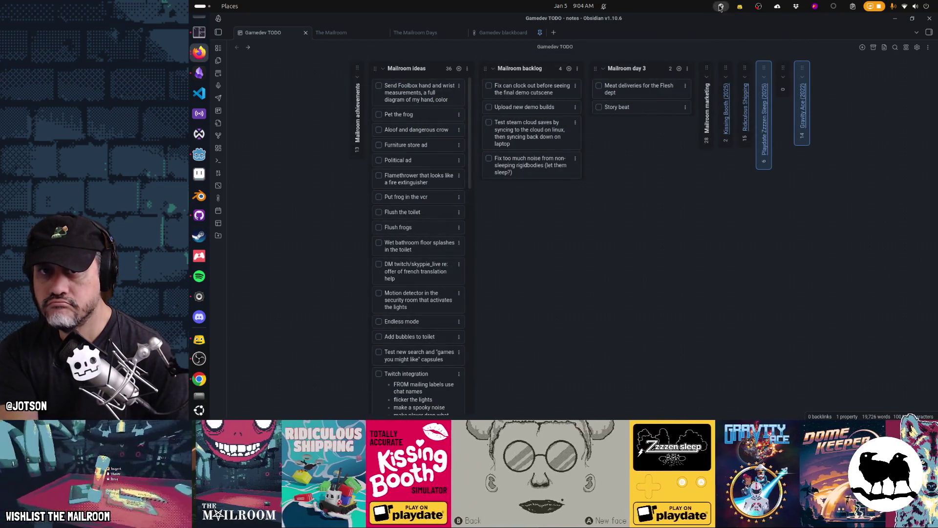
Exit Steam from its tray icon and reload project.godot from disk in Godot
click(721, 5)
click(714, 216)
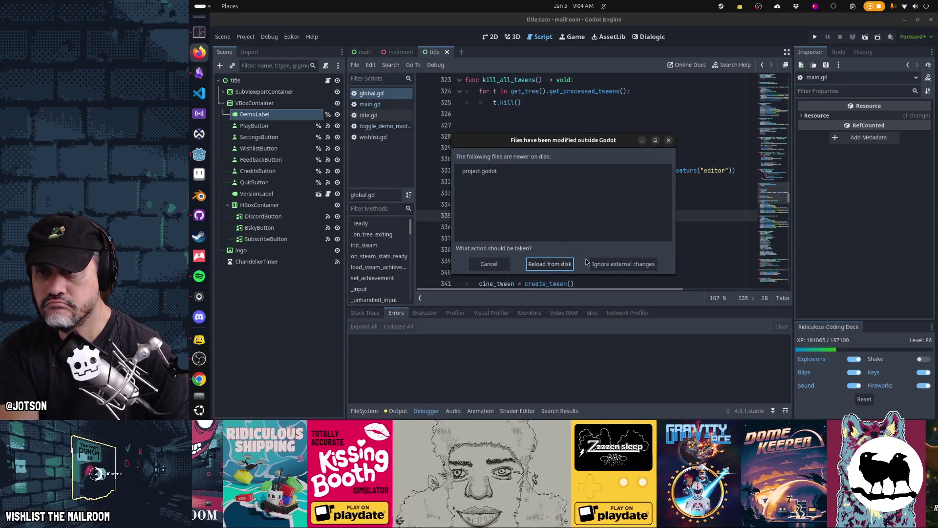
click(550, 264)
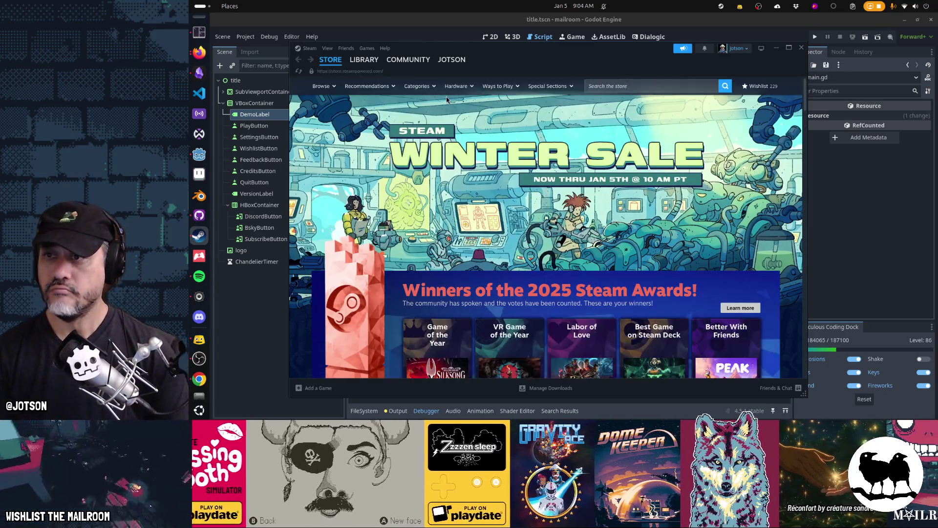
Open The Mailroom Demo's library page showing cloud status up to date, then open a bookmarked folder in Files
click(364, 59)
click(332, 137)
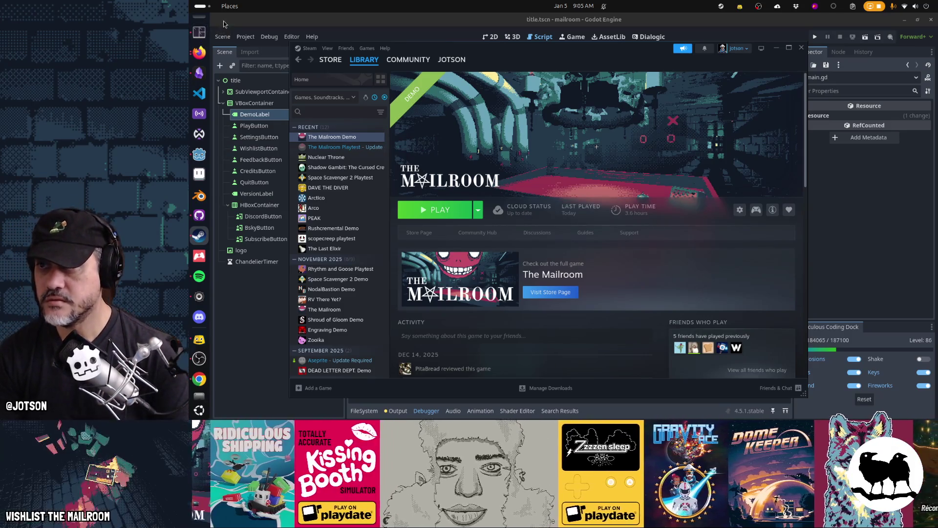
click(228, 6)
click(228, 7)
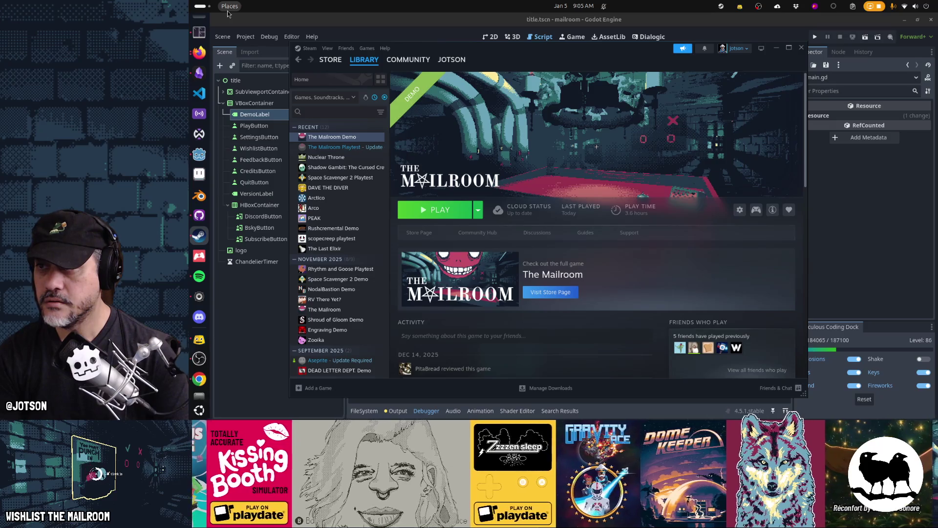
click(228, 7)
click(205, 45)
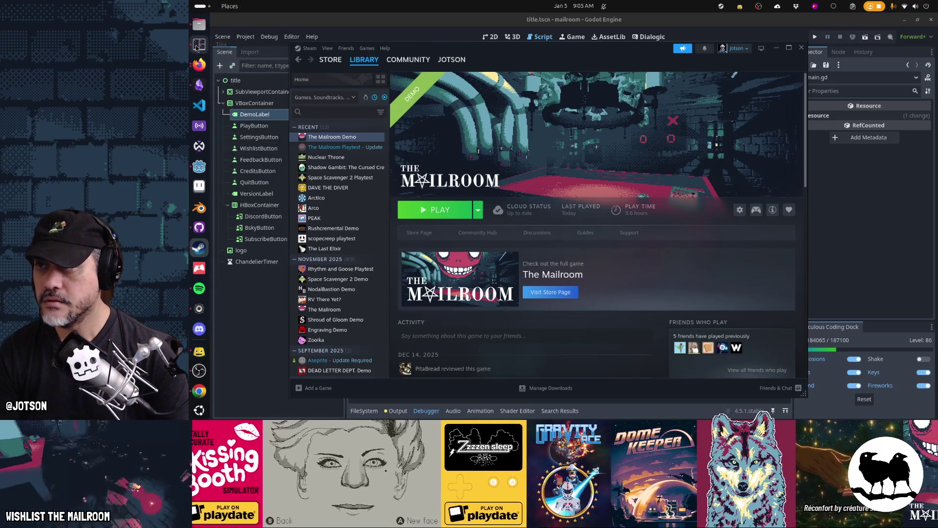
Inspect saveslot_0.tres in the mailroom user-data folder, close Files, and relaunch The Mailroom Demo
mouse_move(539, 260)
mouse_down()
mouse_move(771, 208)
mouse_move(656, 273)
mouse_up()
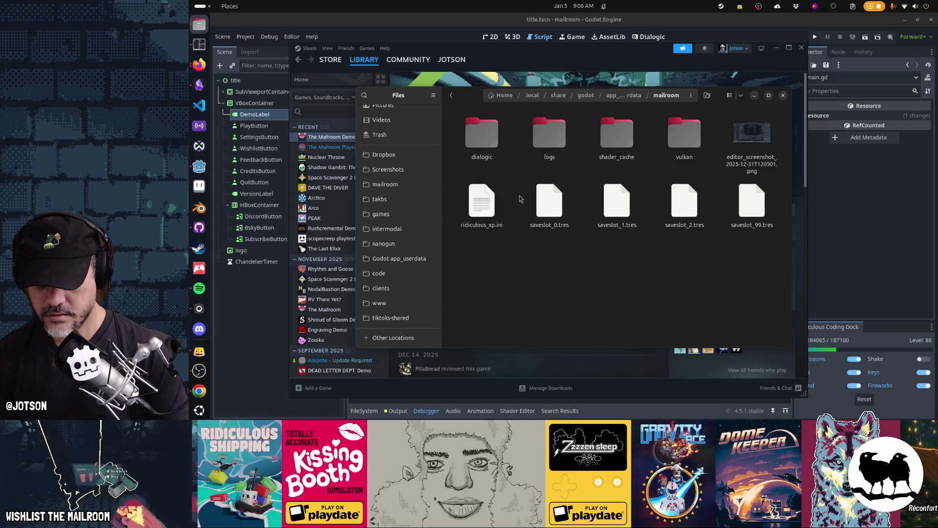
click(550, 211)
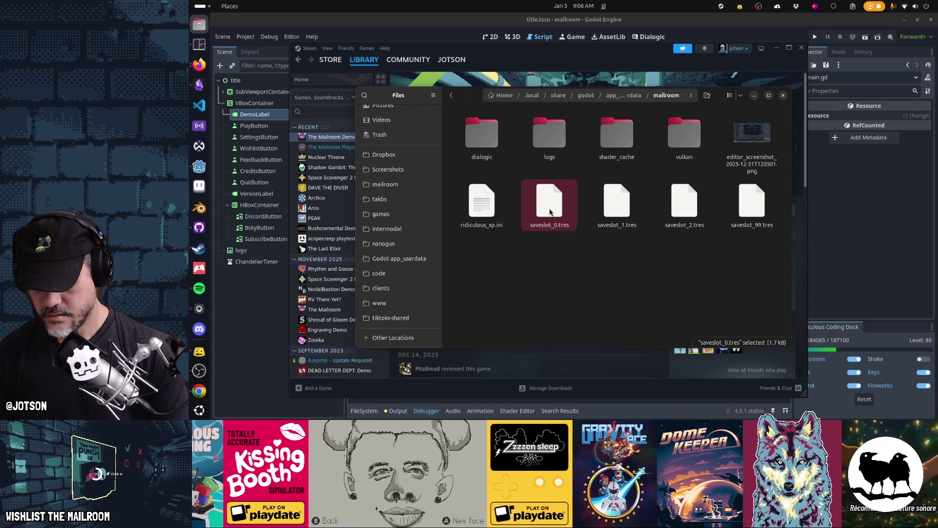
click(417, 88)
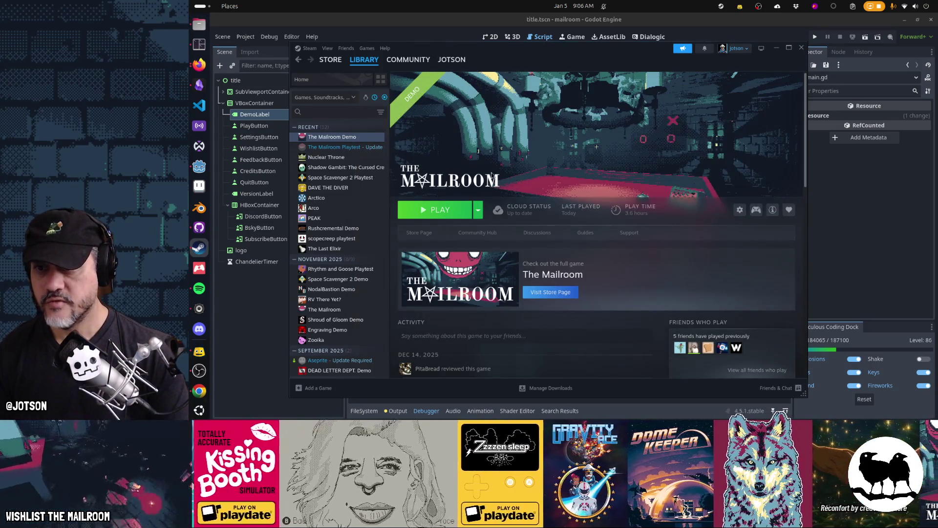
click(439, 210)
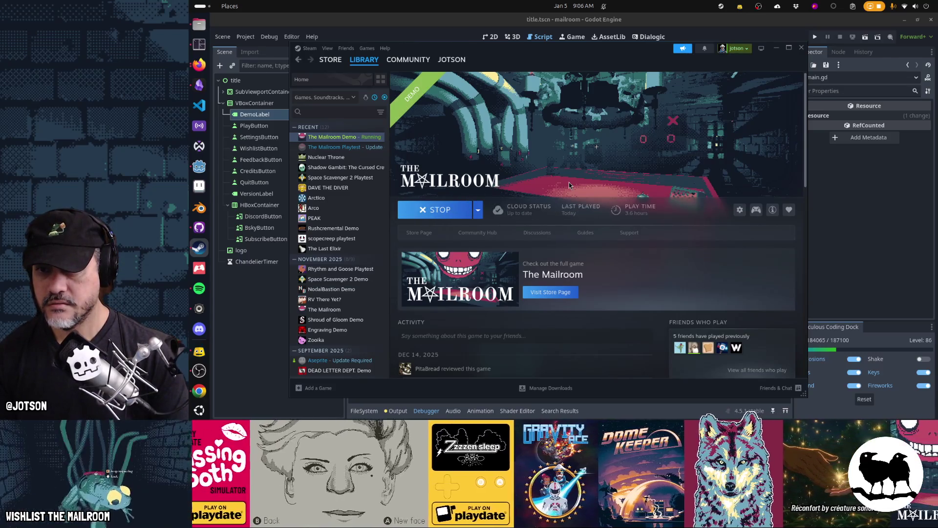
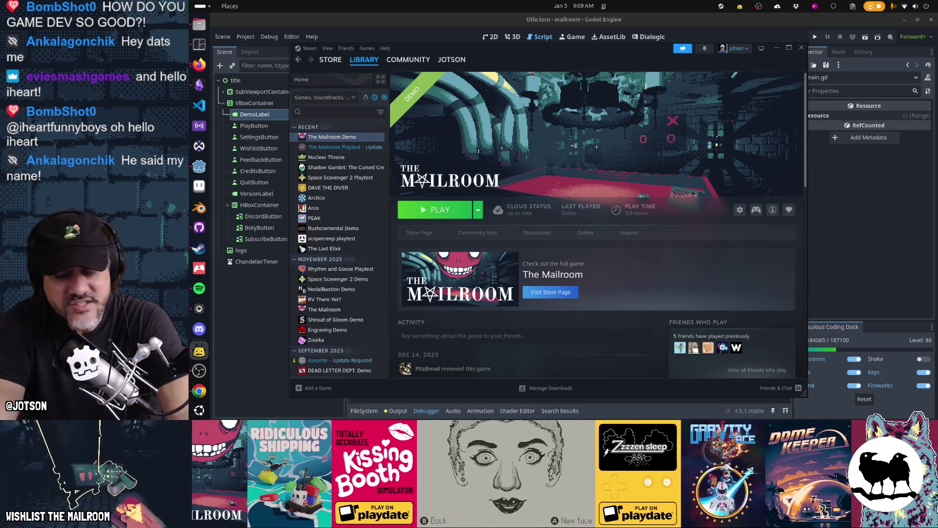
Move the Steam window down and right, maximize it, then restore its smaller size
drag(615, 51, 643, 64)
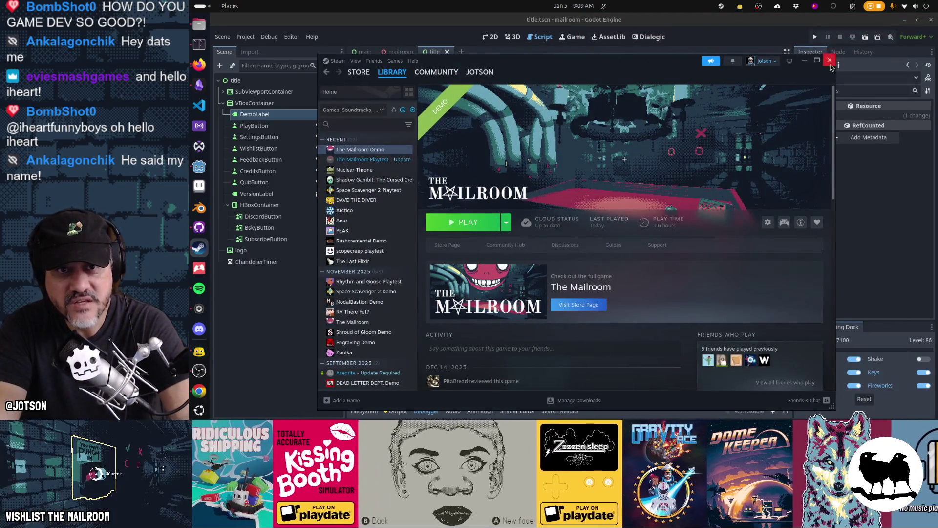
click(817, 60)
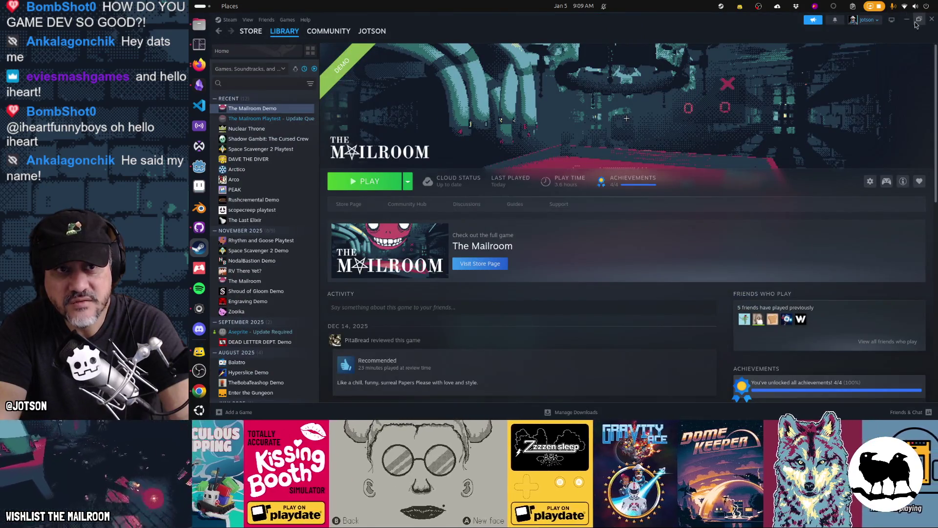
click(917, 21)
Browse the Steam Store front, then go back to Library and choose The Mailroom Demo's Store Page
click(364, 74)
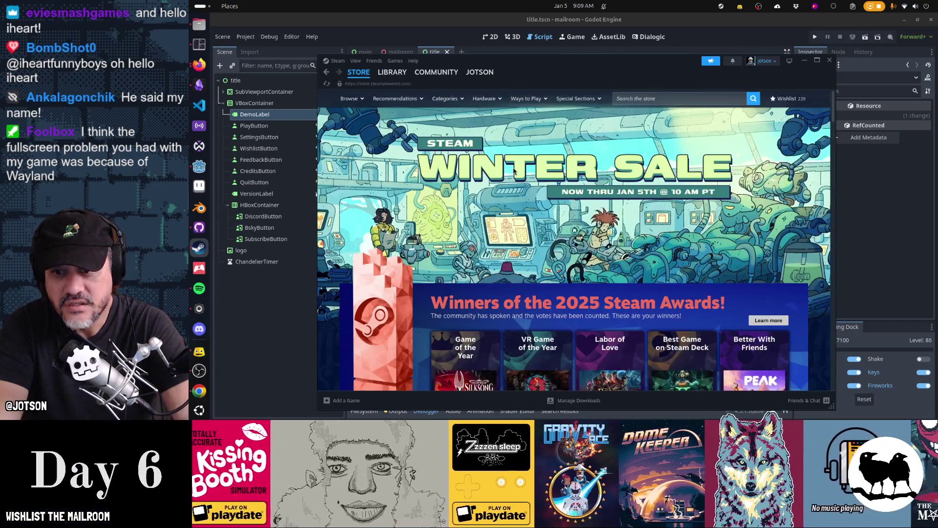
scroll(513, 170, down, 5)
click(392, 72)
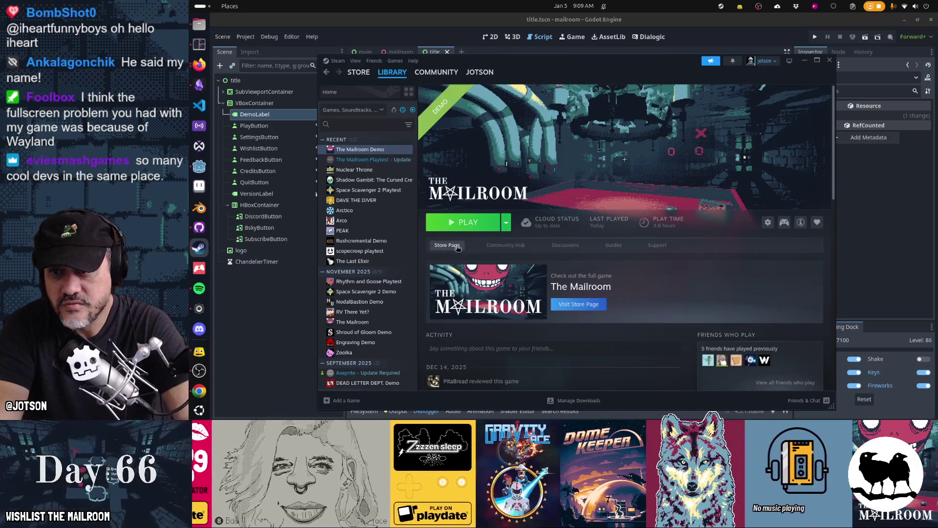
click(457, 246)
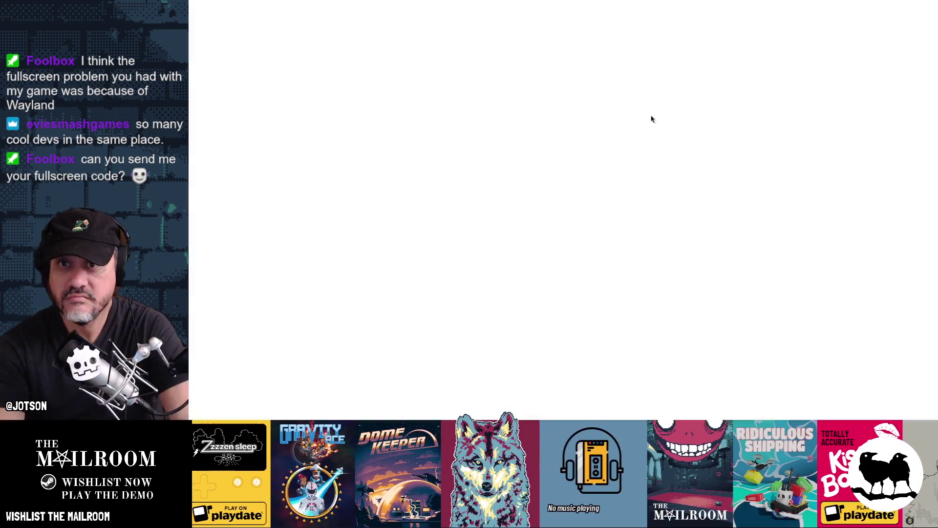
Bring Steam back to the front, shift it up-left, and return to The Mailroom Demo library page
key(super)
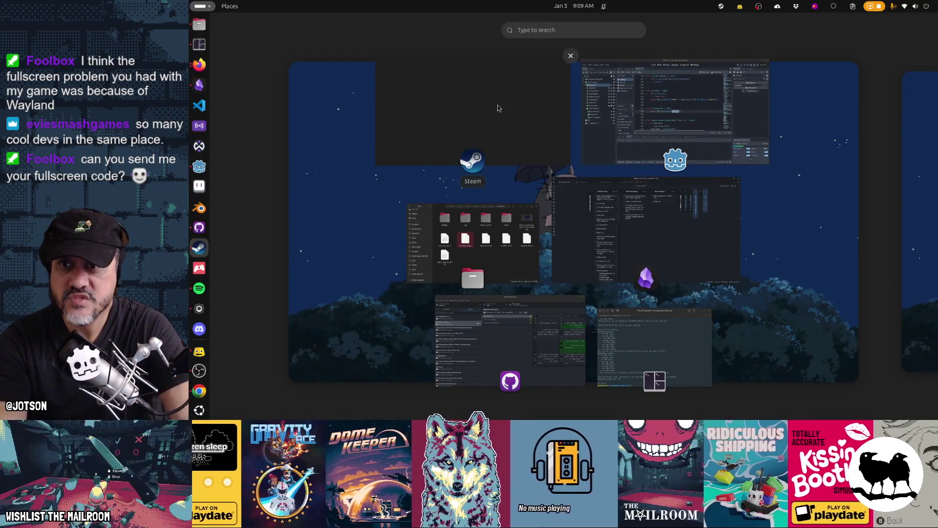
click(497, 108)
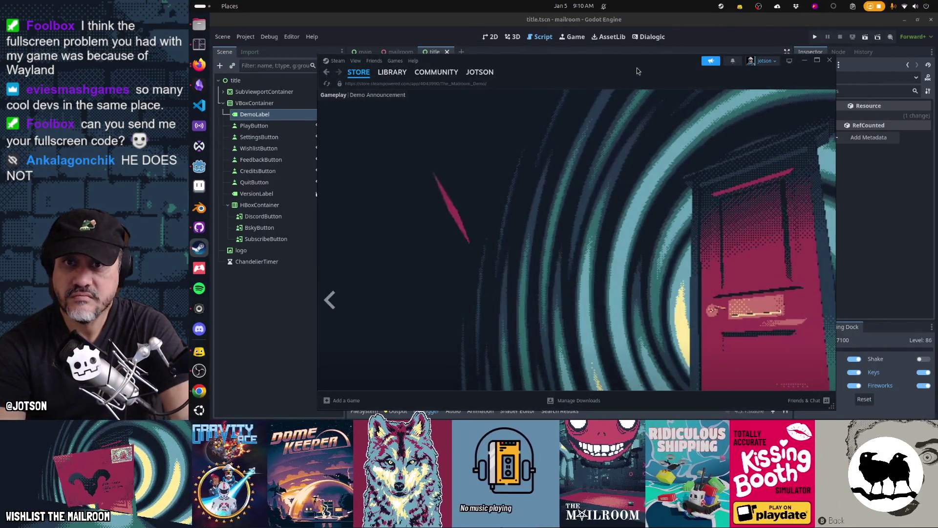
drag(638, 71, 626, 55)
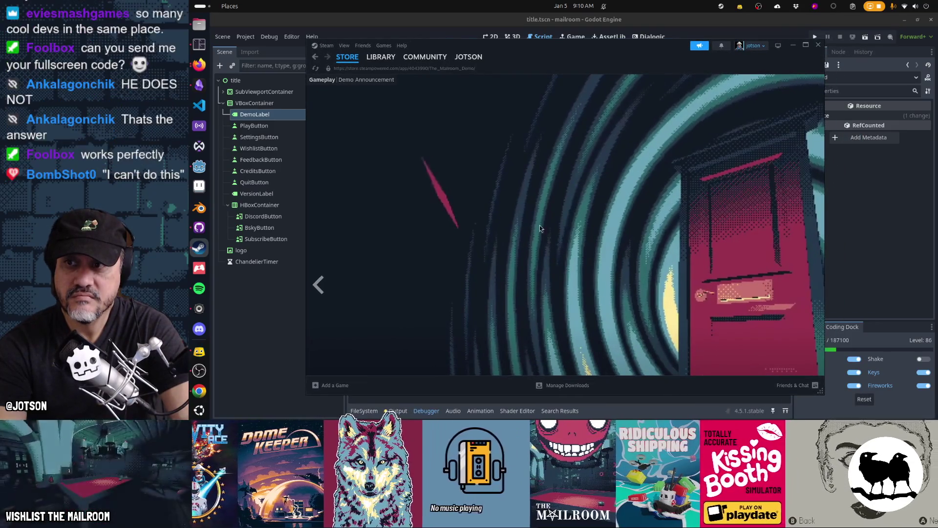
click(381, 57)
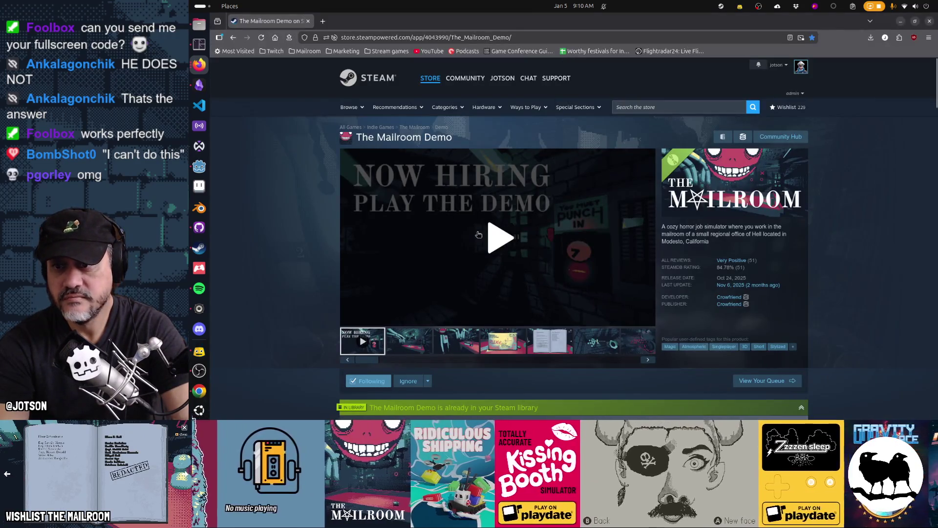
Play The Mailroom Demo trailer in full screen
click(483, 258)
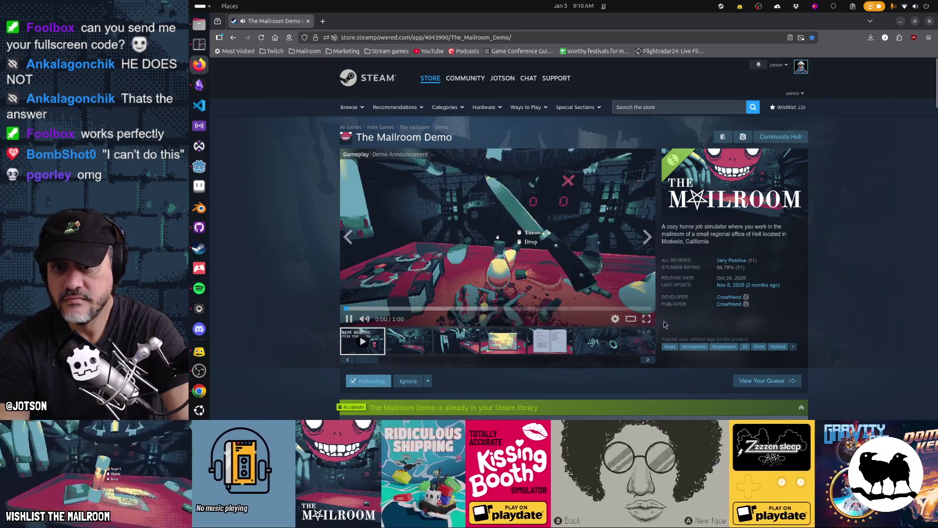
click(646, 318)
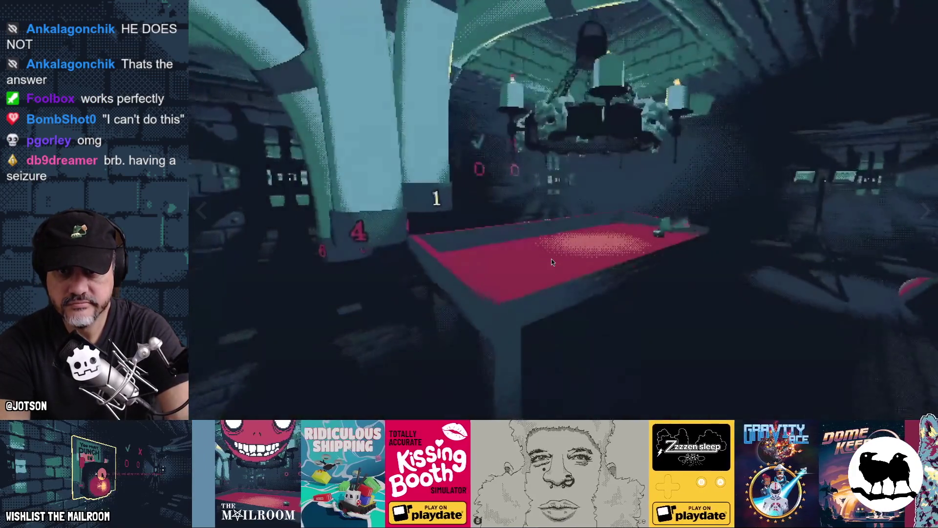
mouse_move(548, 236)
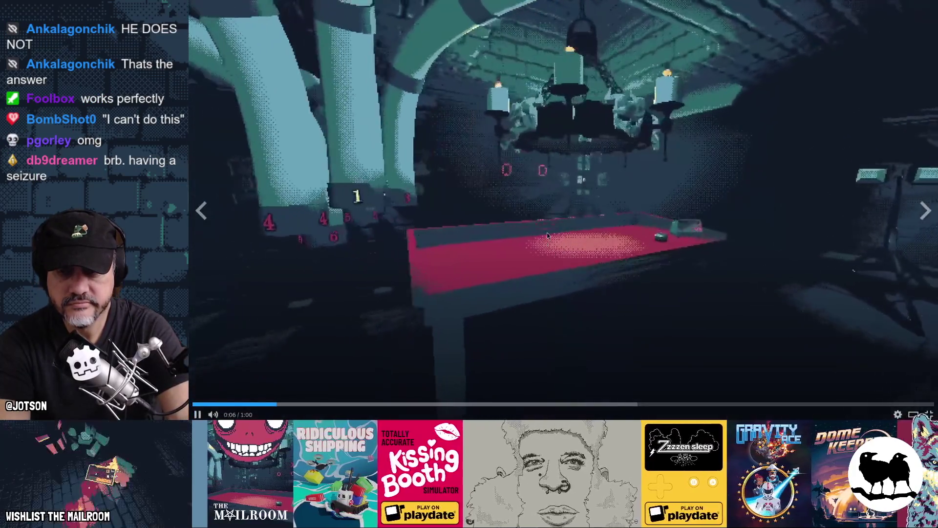
click(641, 259)
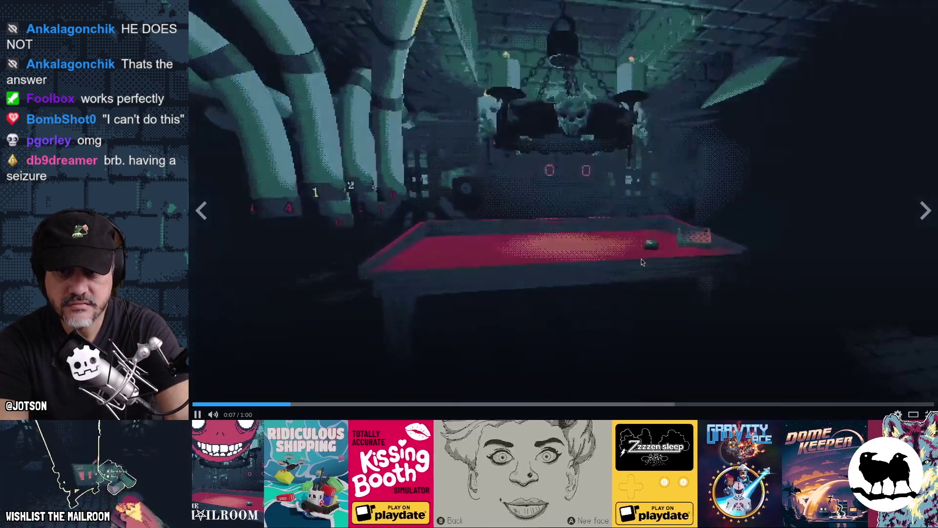
Leave full screen, pause the trailer, and switch back to the Steam client
key(Escape)
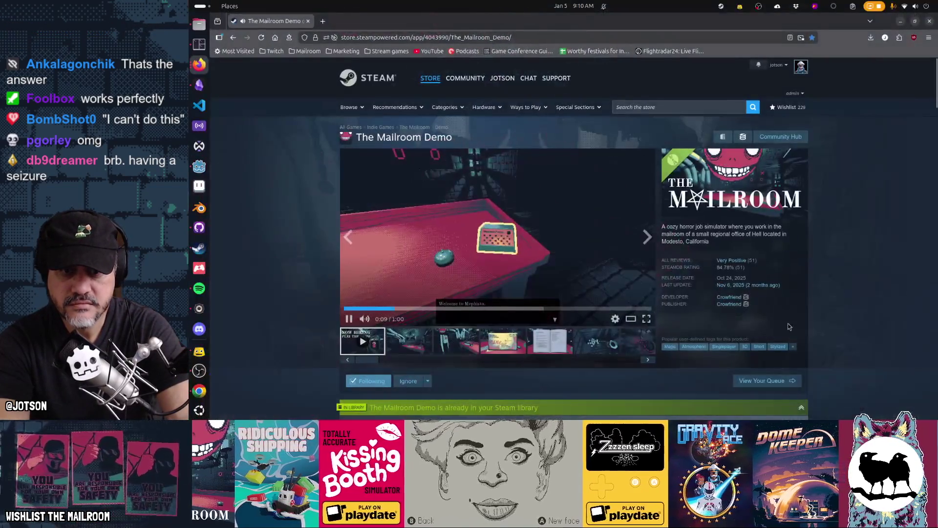
key(space)
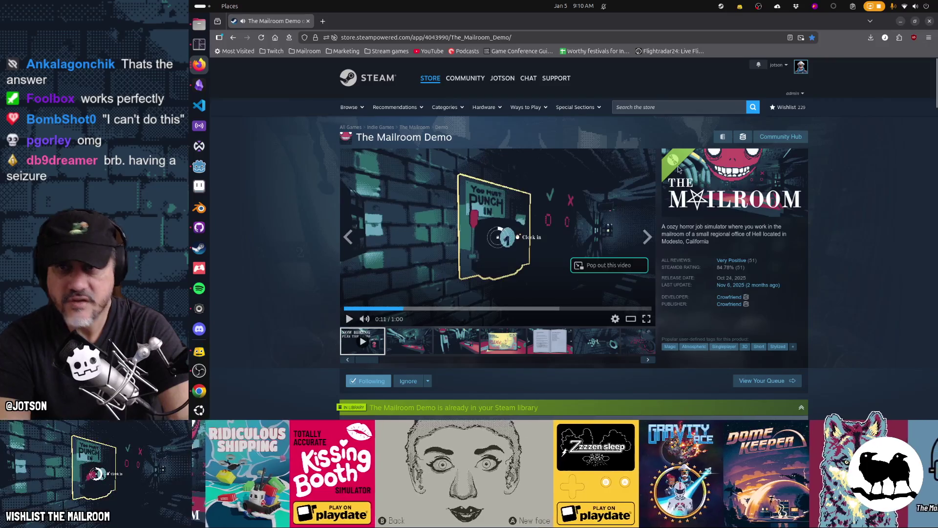
key(alt+Tab)
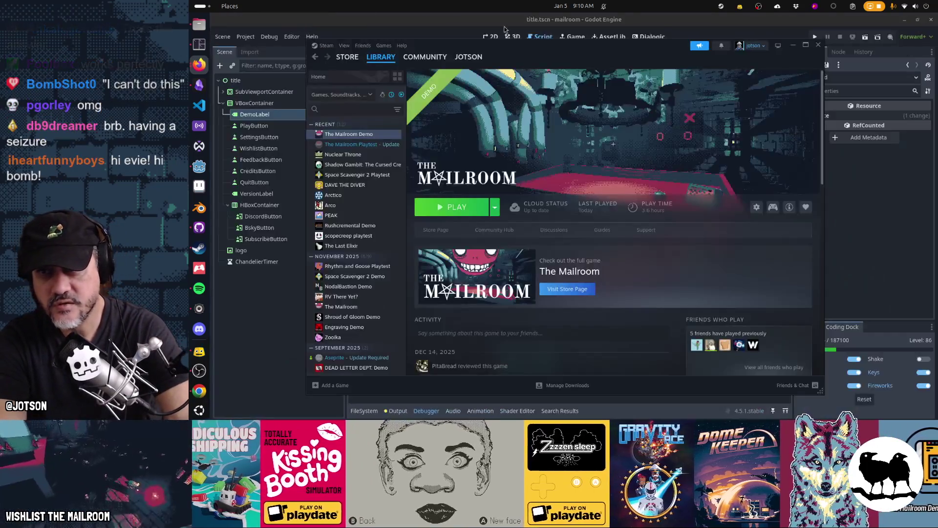
Close the Steam client, then reopen it and show The Mailroom Demo store page
click(818, 45)
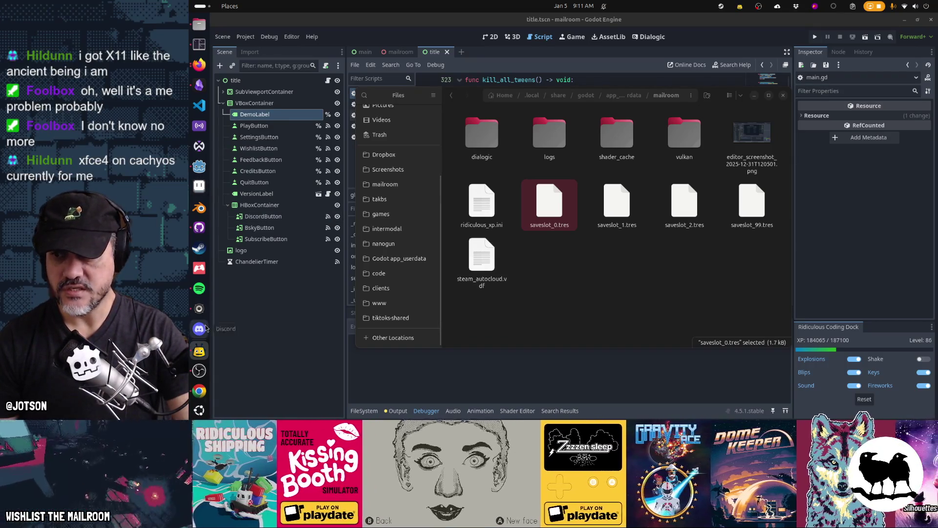
click(199, 248)
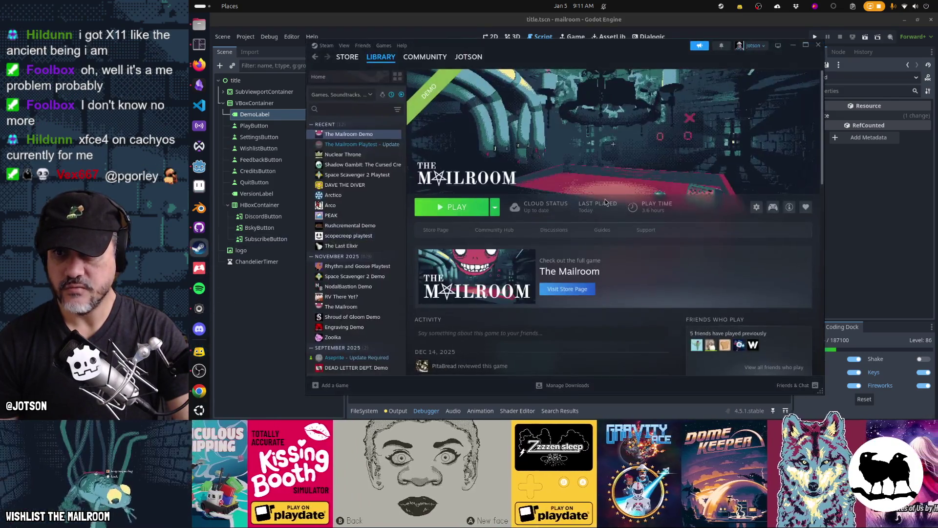
click(440, 229)
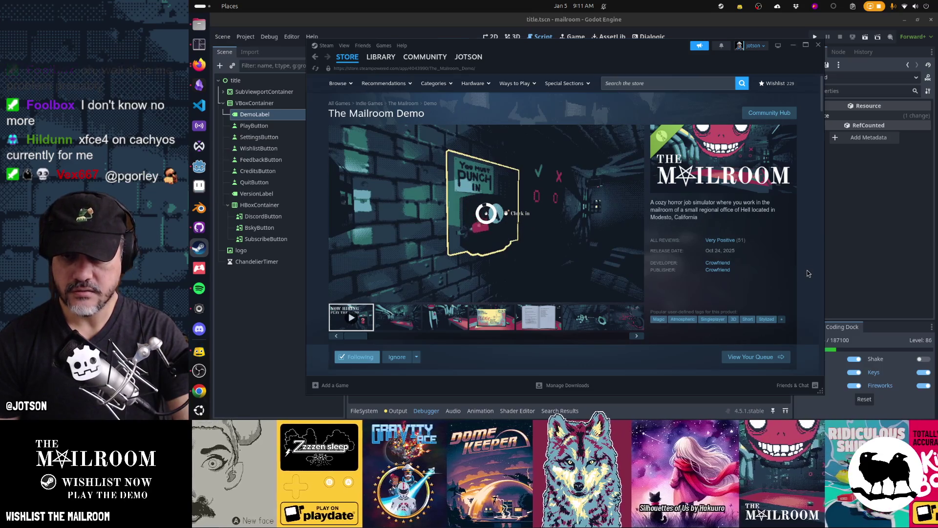
Reposition the Steam store window a few times, then close it
mouse_move(549, 49)
mouse_down()
mouse_move(647, 47)
mouse_move(540, 47)
mouse_move(537, 65)
mouse_move(515, 62)
mouse_move(528, 57)
mouse_move(554, 76)
mouse_move(580, 66)
mouse_move(514, 57)
mouse_move(509, 70)
mouse_move(615, 56)
mouse_move(502, 67)
mouse_up()
mouse_move(596, 68)
mouse_down()
mouse_move(705, 57)
mouse_move(624, 62)
mouse_move(634, 88)
mouse_move(565, 80)
mouse_move(672, 76)
mouse_move(614, 72)
mouse_up()
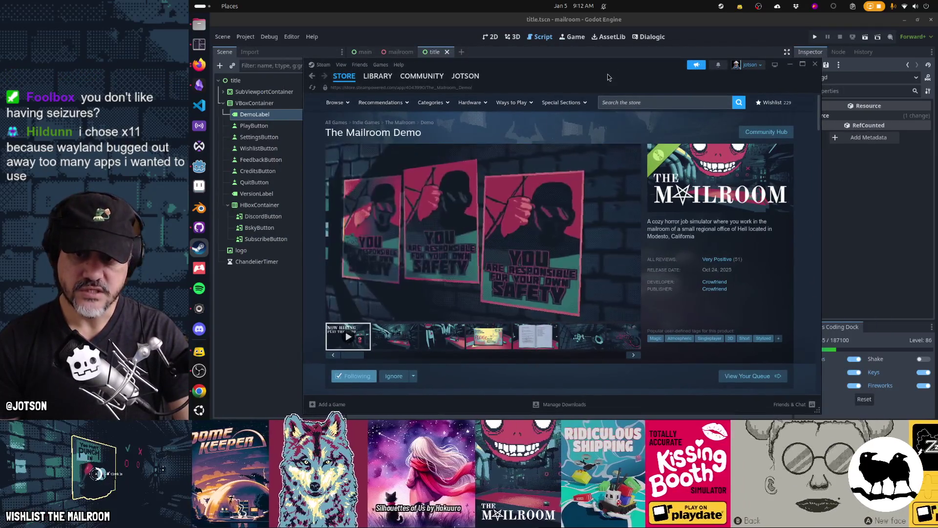
mouse_move(601, 71)
mouse_down()
mouse_move(662, 58)
mouse_move(653, 58)
mouse_move(596, 63)
mouse_move(711, 64)
mouse_move(594, 54)
mouse_move(600, 63)
mouse_move(668, 42)
mouse_move(579, 57)
mouse_move(648, 51)
mouse_move(611, 55)
mouse_up()
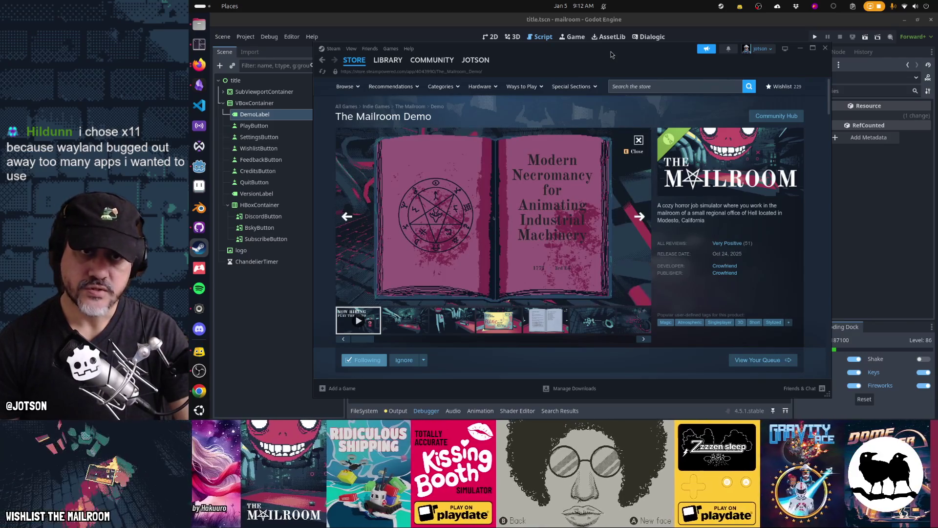
click(826, 49)
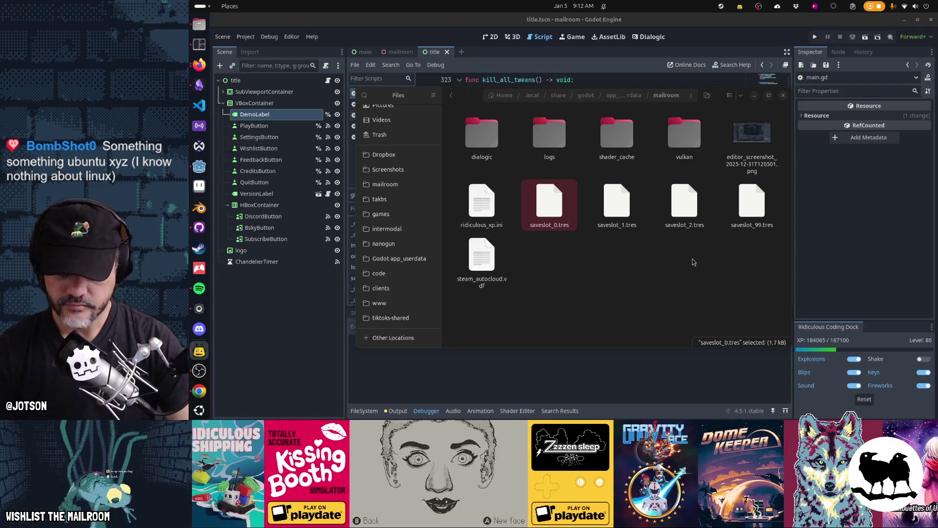
View steam_autocloud.vdf in a text editor, close it, and return to Godot
click(483, 282)
right_click(484, 279)
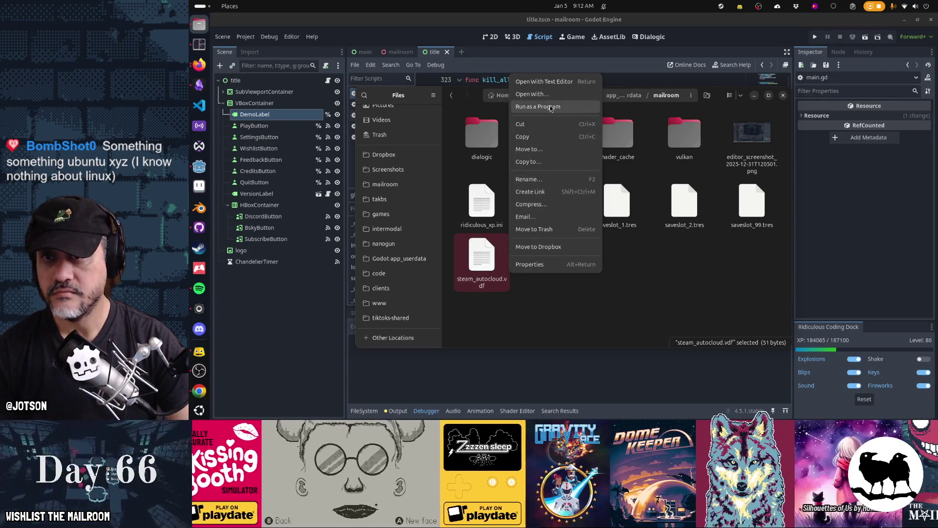
click(550, 83)
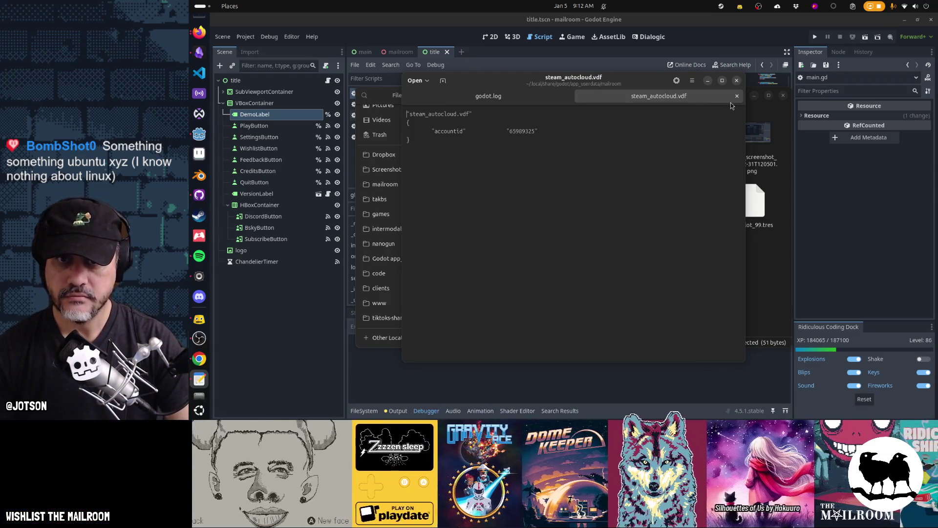
click(737, 80)
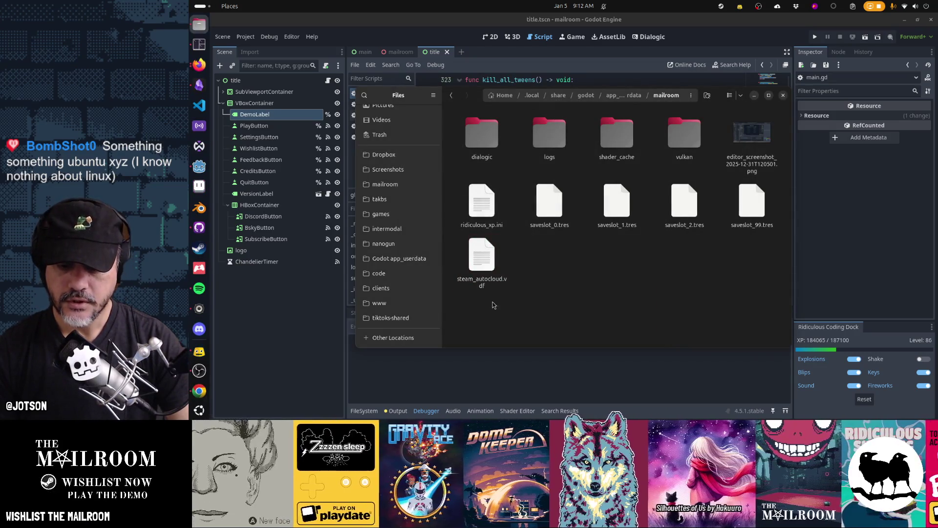
click(732, 416)
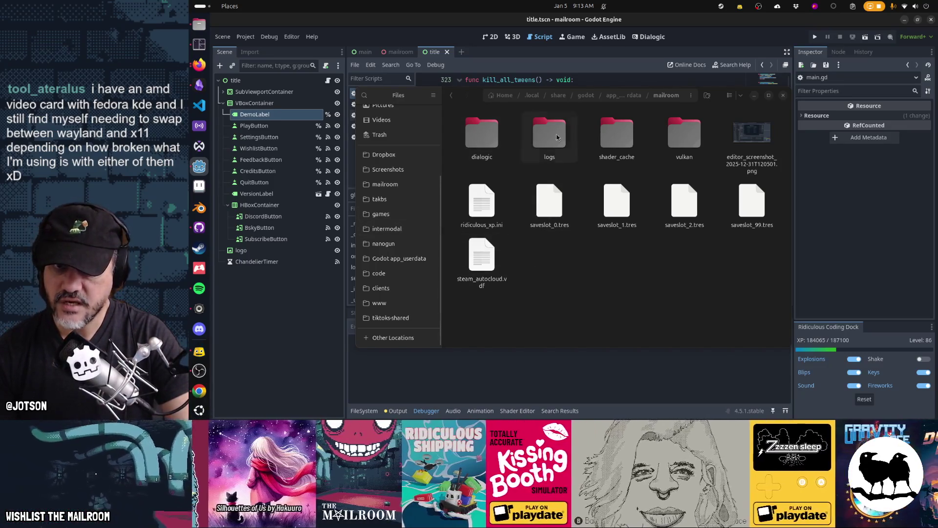
Select the four saveslot .tres files and steam_autocloud.vdf, then clear the selection
drag(539, 251, 773, 221)
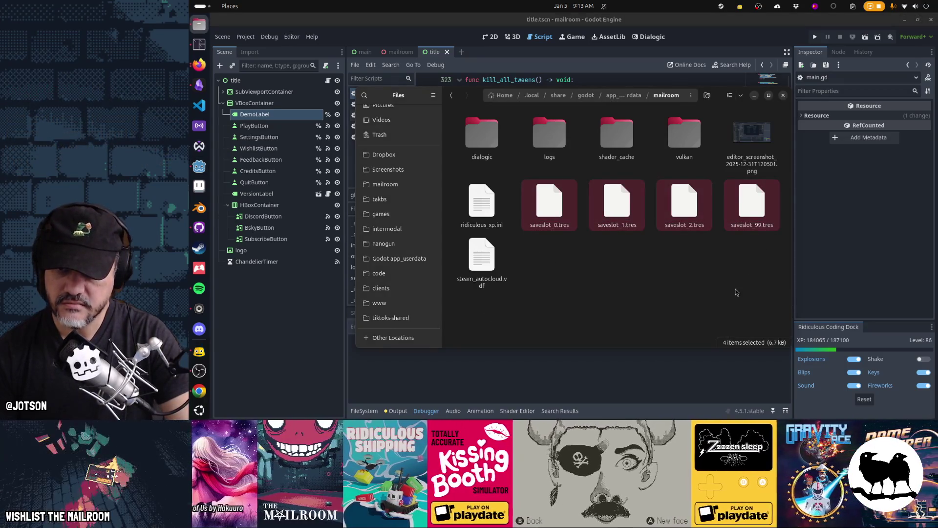
click(490, 259)
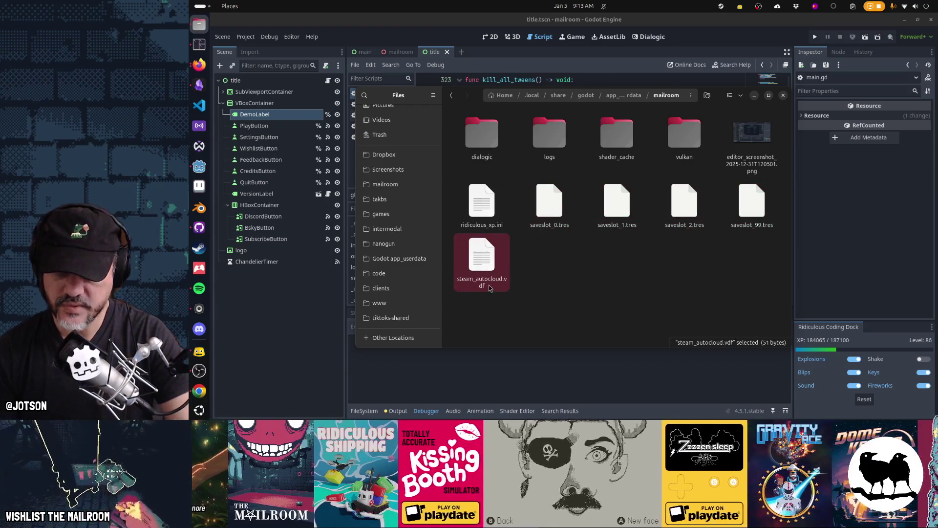
mouse_move(547, 249)
mouse_down()
mouse_move(679, 232)
mouse_move(777, 181)
mouse_move(713, 266)
mouse_up()
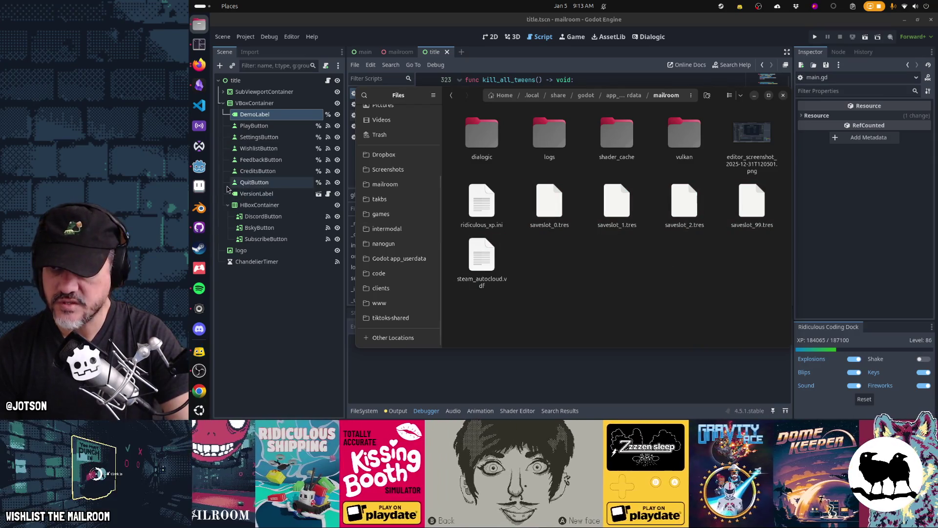
click(199, 64)
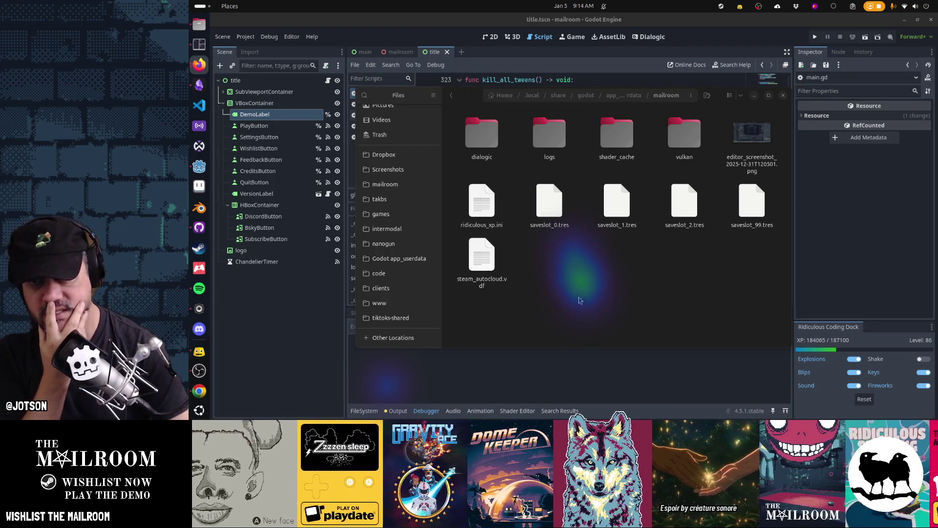
drag(547, 258, 741, 214)
click(717, 276)
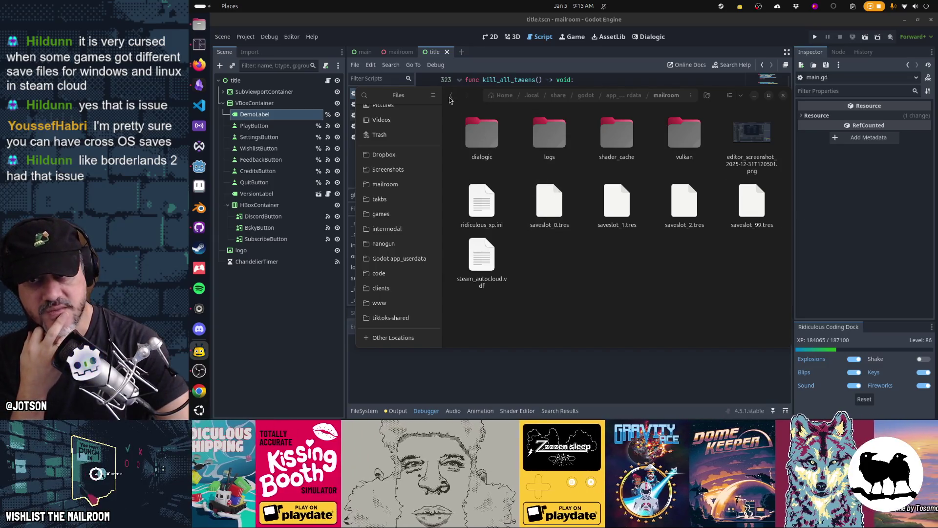
mouse_move(472, 96)
mouse_down()
mouse_move(586, 118)
mouse_move(408, 89)
mouse_move(542, 87)
mouse_move(475, 116)
mouse_move(398, 121)
mouse_move(539, 112)
mouse_move(447, 150)
mouse_move(430, 133)
mouse_move(477, 104)
mouse_up()
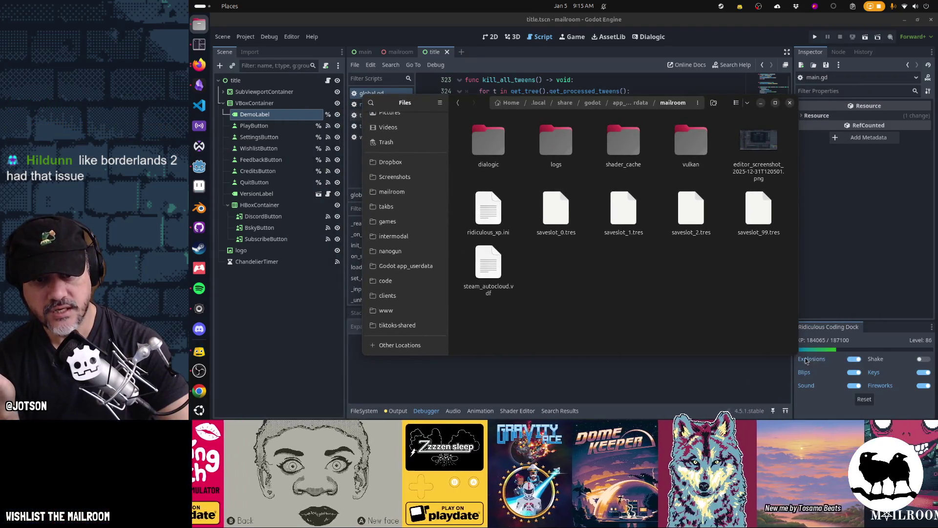
Widen the mailroom Files window so its icons spread out, then bring Firefox forward
mouse_move(798, 359)
mouse_down()
mouse_move(830, 353)
mouse_move(801, 349)
mouse_up()
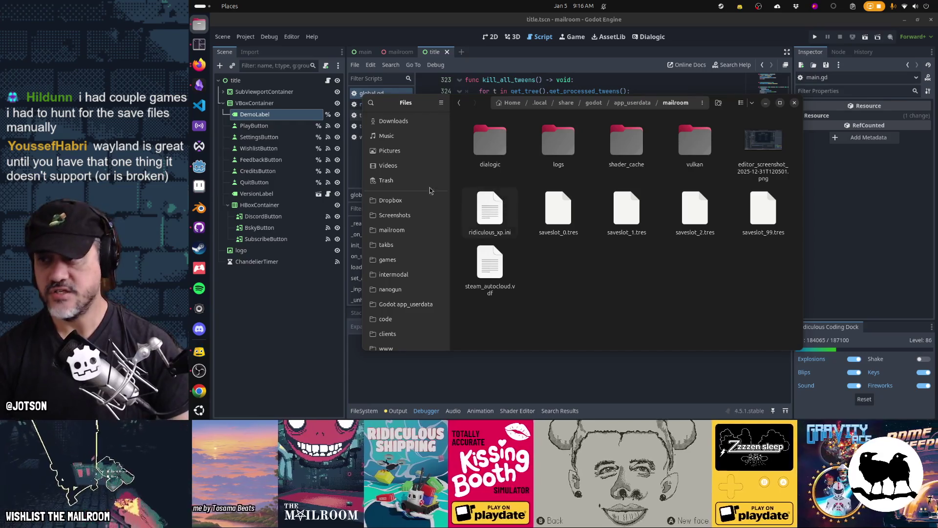
click(199, 64)
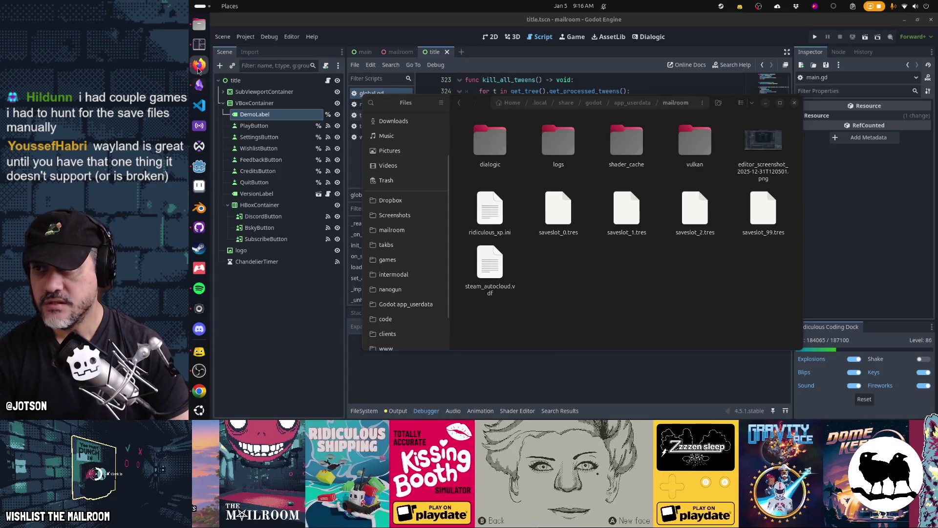
Google 'gamedev steam cloud saves cross platform' from Firefox's address bar
key(super)
key(super)
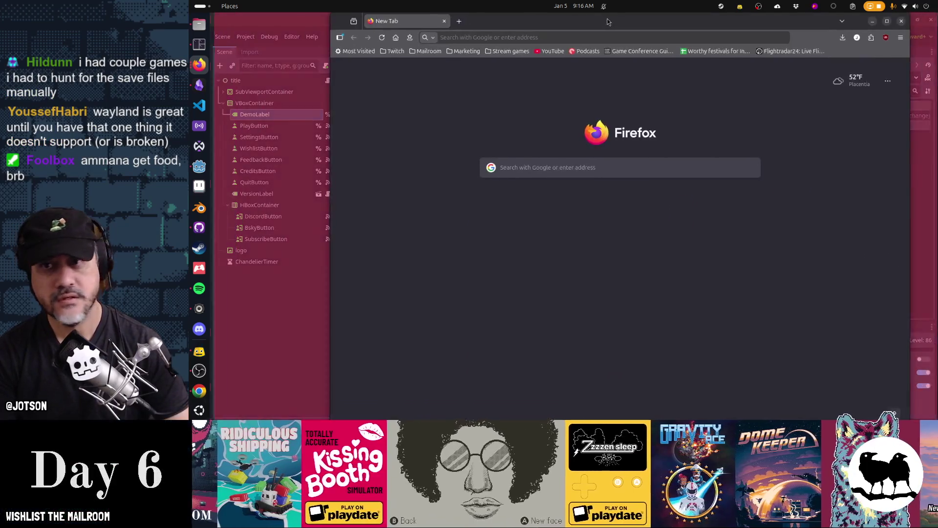
click(566, 52)
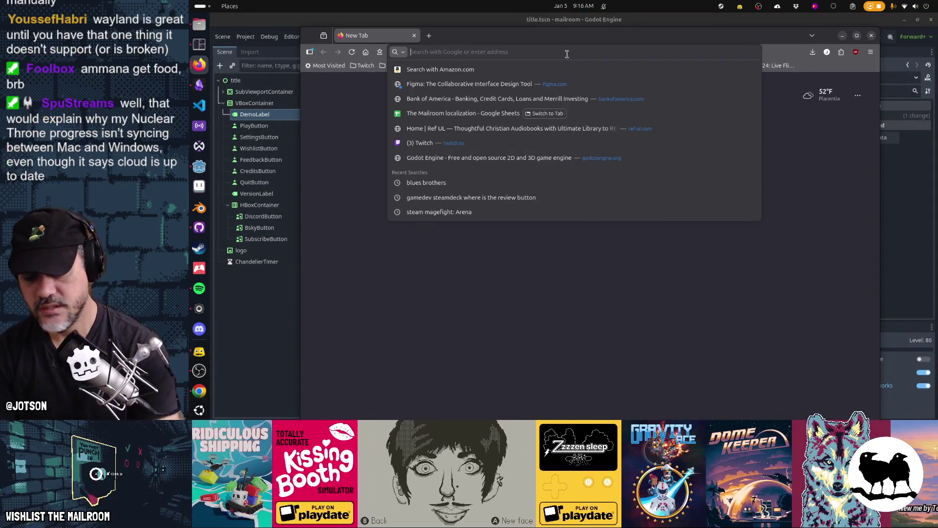
text(gamedev)
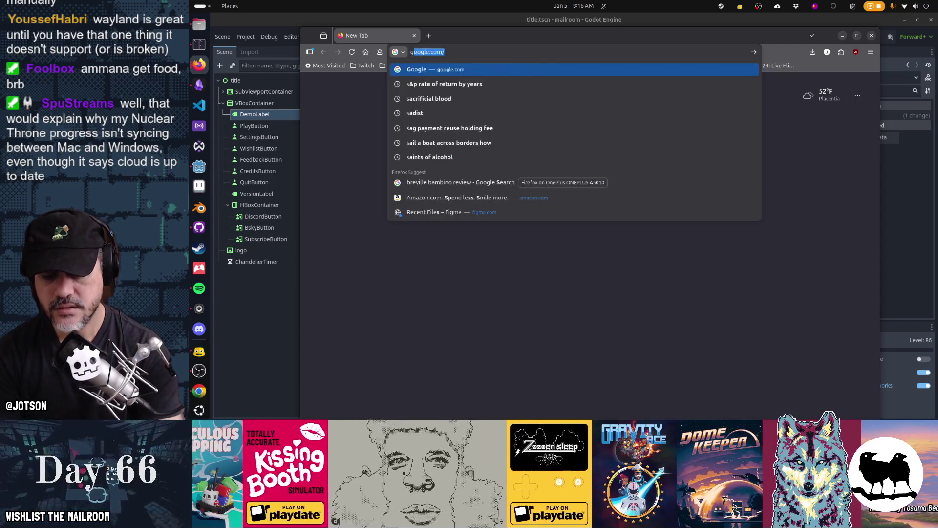
text( steam cloud)
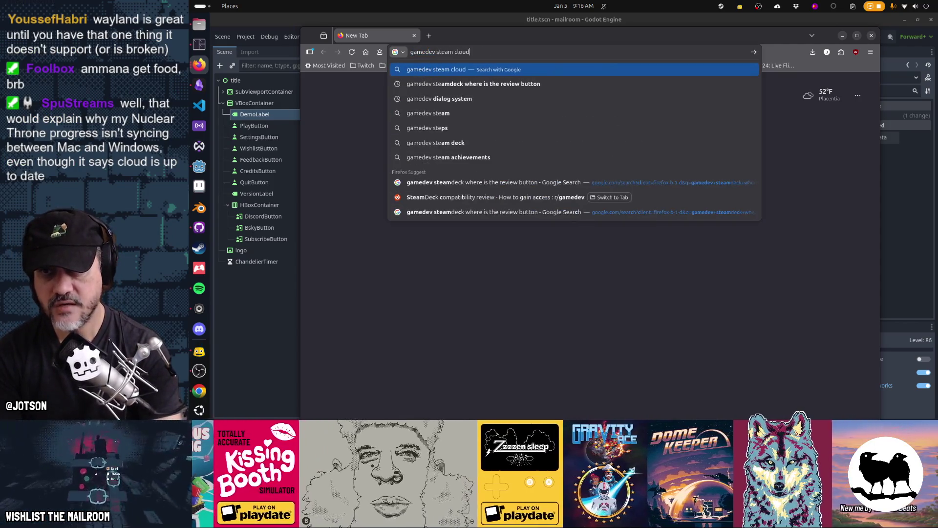
text( saves cross platform)
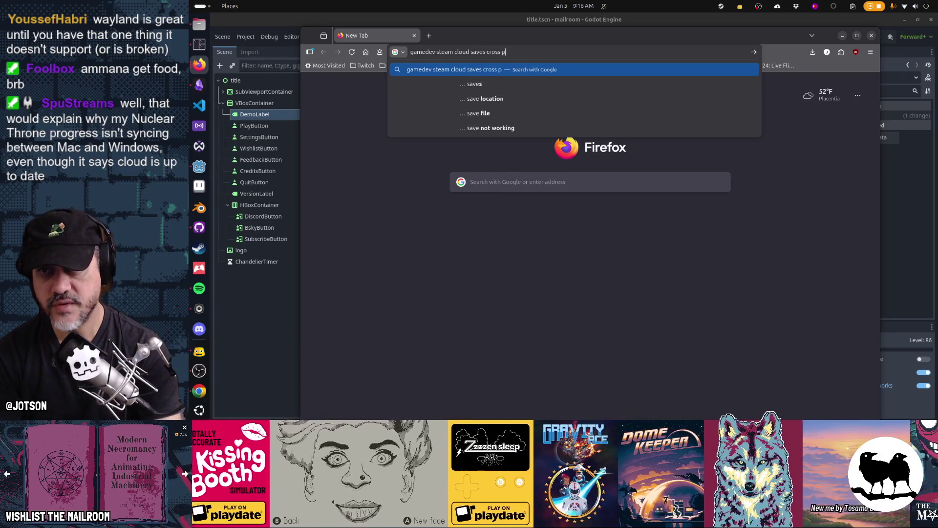
key(Return)
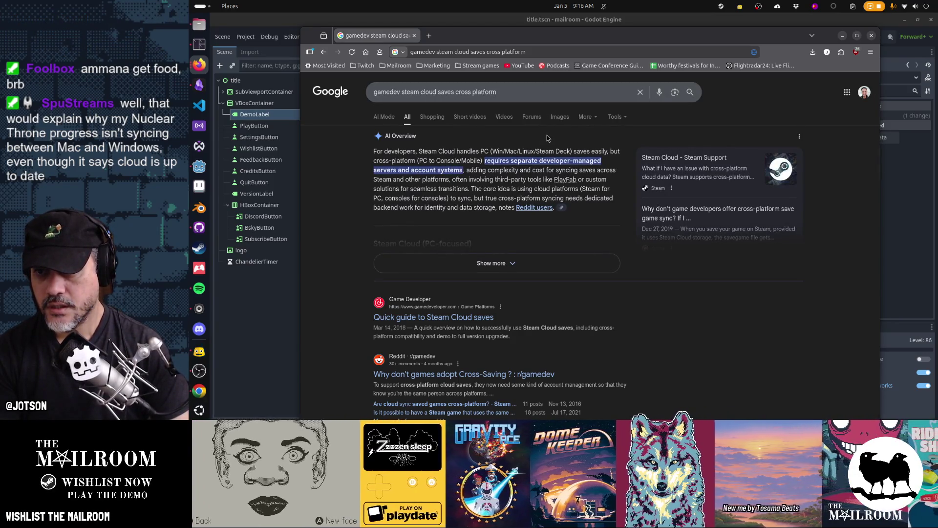
scroll(625, 288, down, 2)
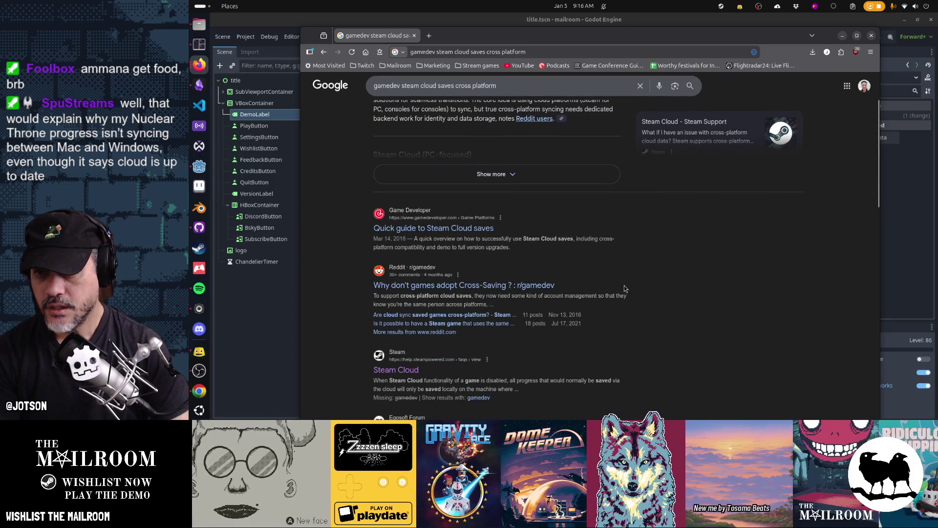
scroll(624, 289, down, 2)
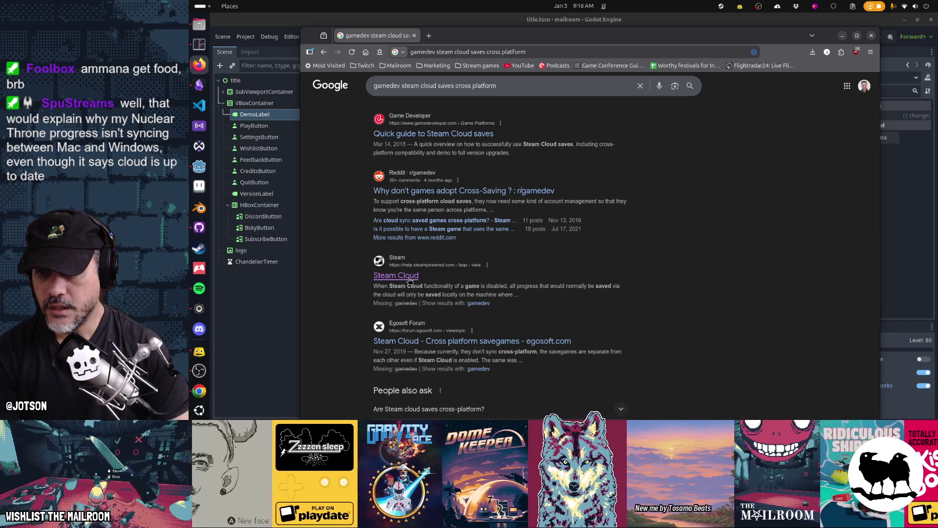
click(410, 276)
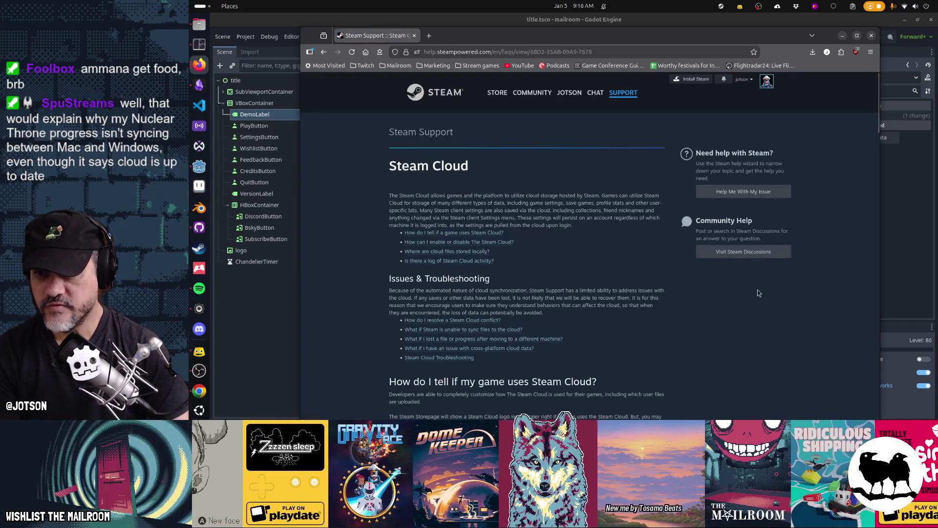
key(alt+Left)
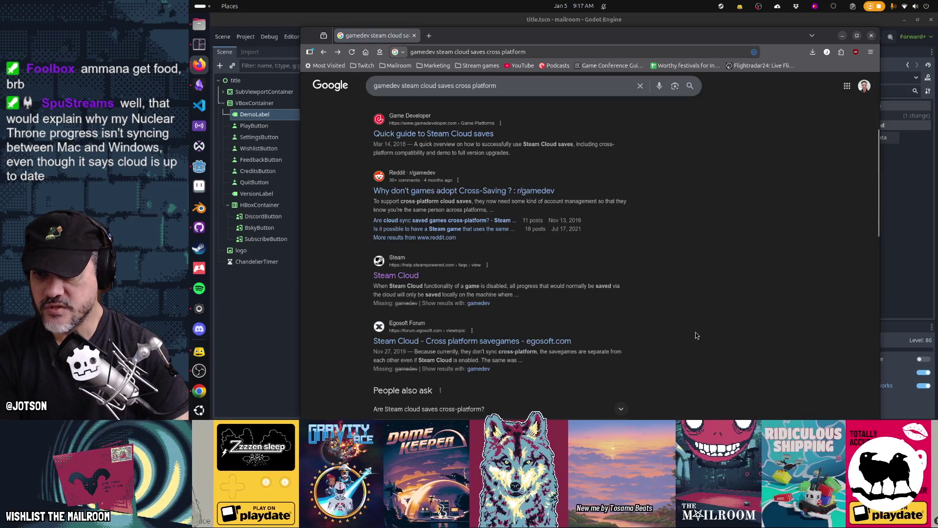
scroll(694, 336, down, 5)
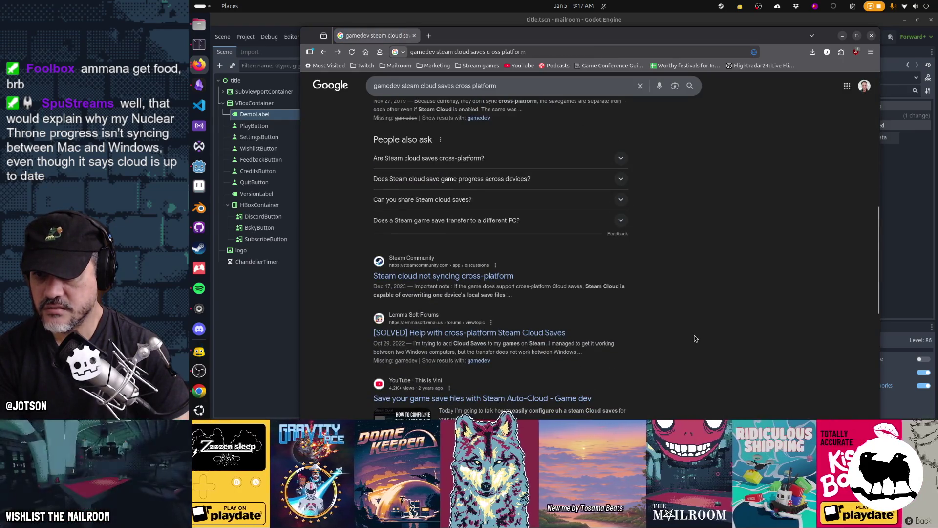
scroll(695, 339, down, 4)
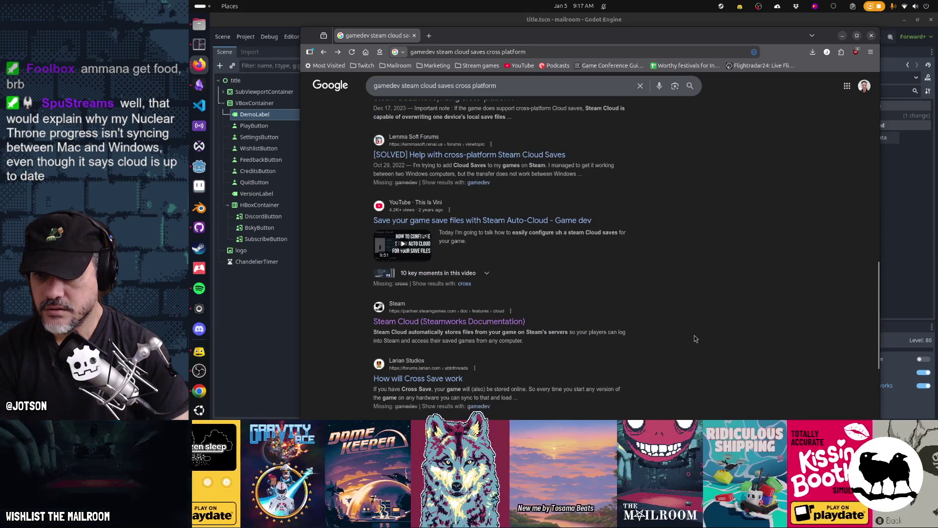
click(488, 322)
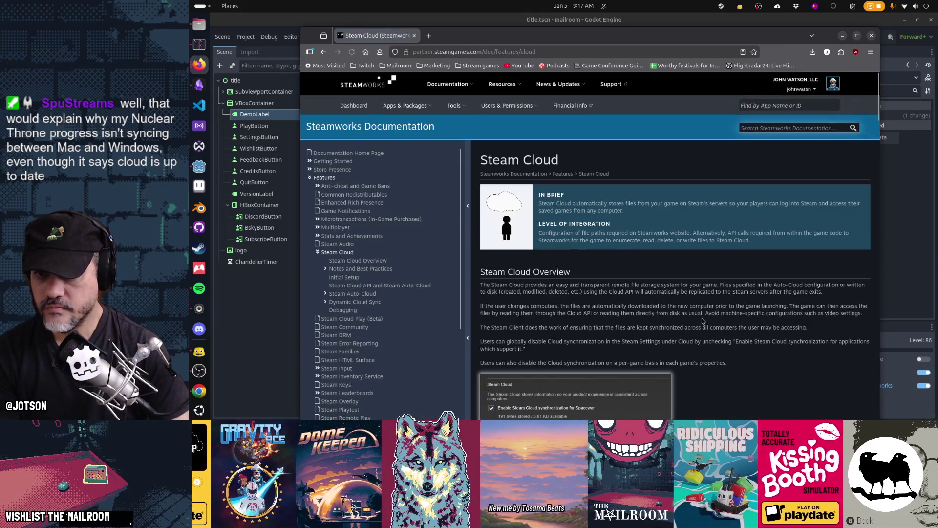
Scroll the Steam Cloud docs to the OS and Recursive entries and highlight the OS-specific files note
scroll(702, 321, down, 8)
scroll(702, 321, down, 2)
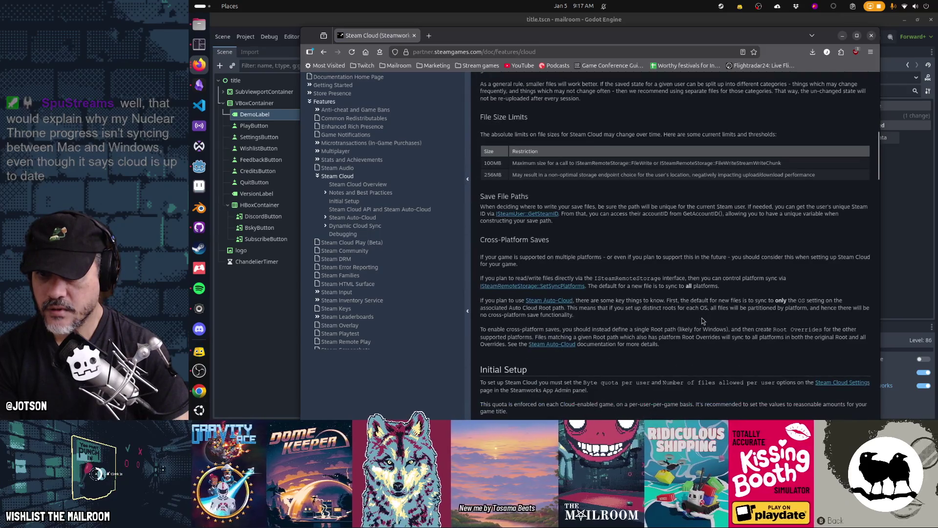
scroll(704, 315, down, 4)
scroll(704, 313, down, 5)
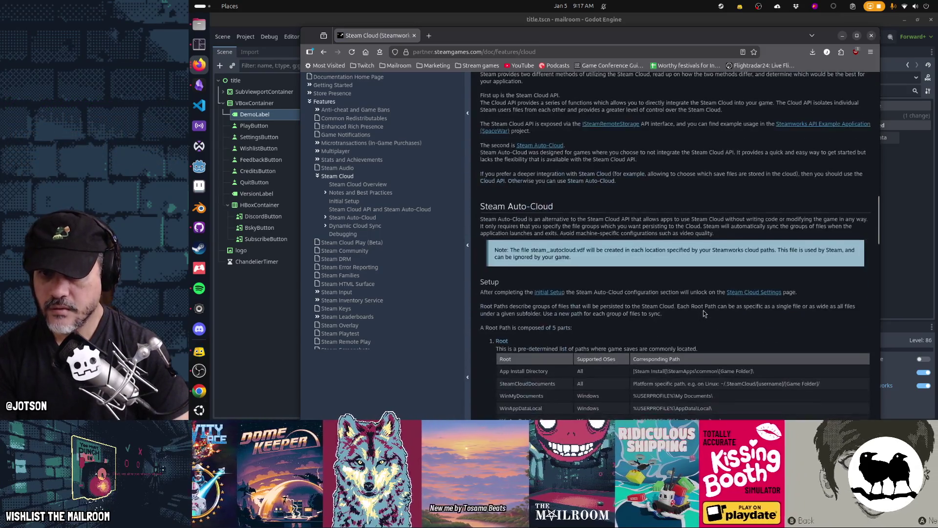
scroll(704, 315, down, 6)
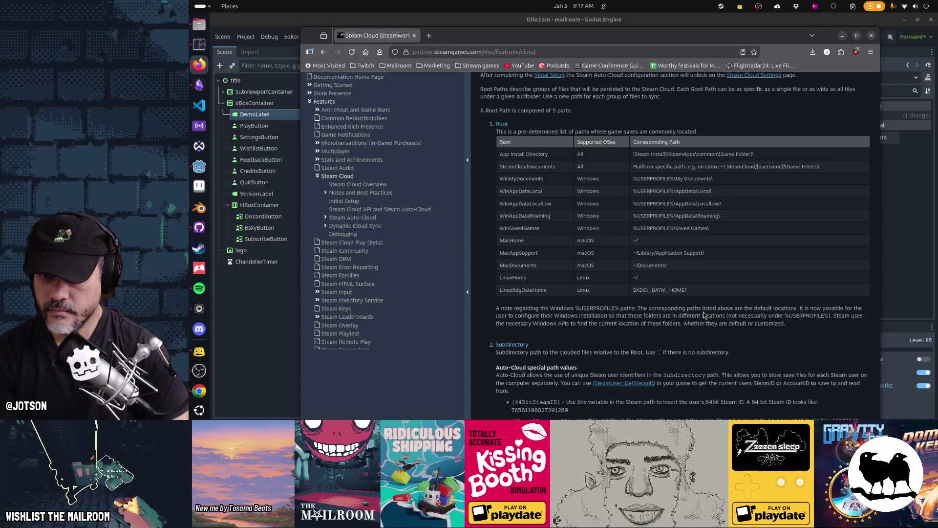
scroll(704, 313, down, 3)
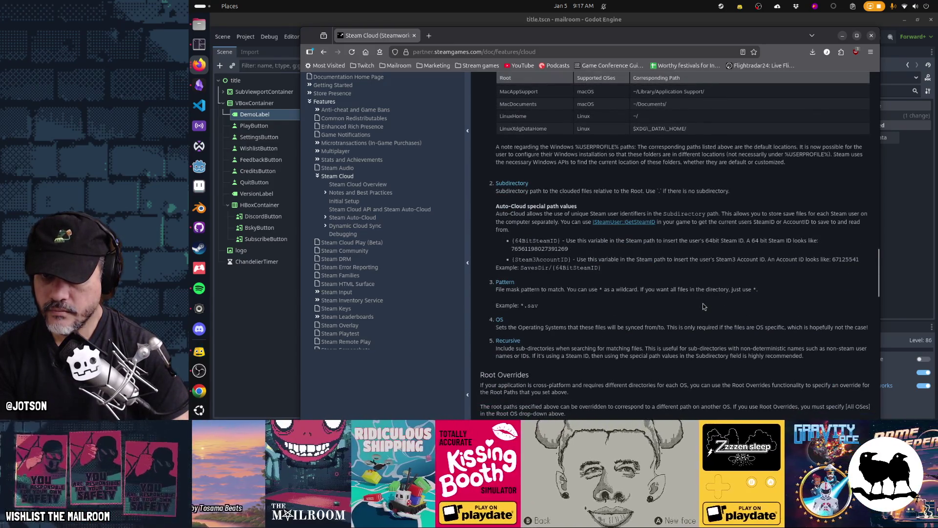
scroll(704, 307, down, 2)
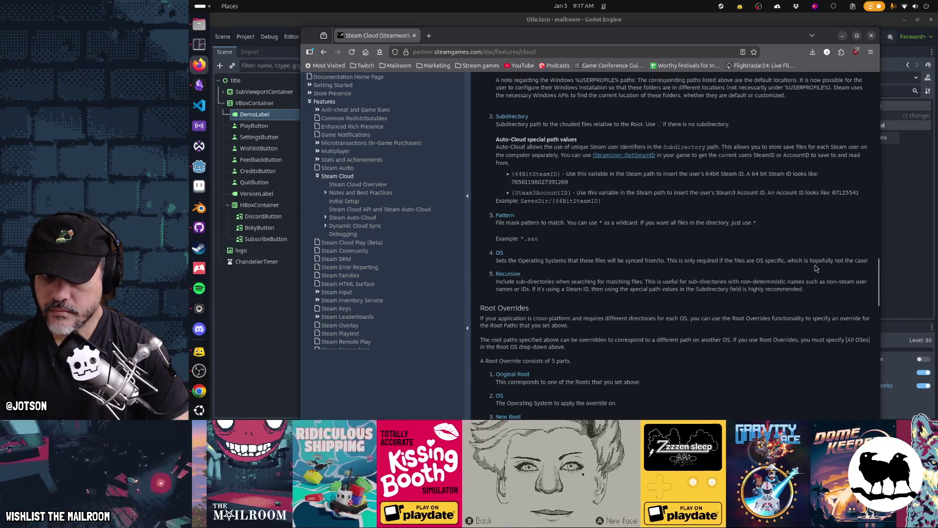
drag(667, 261, 871, 264)
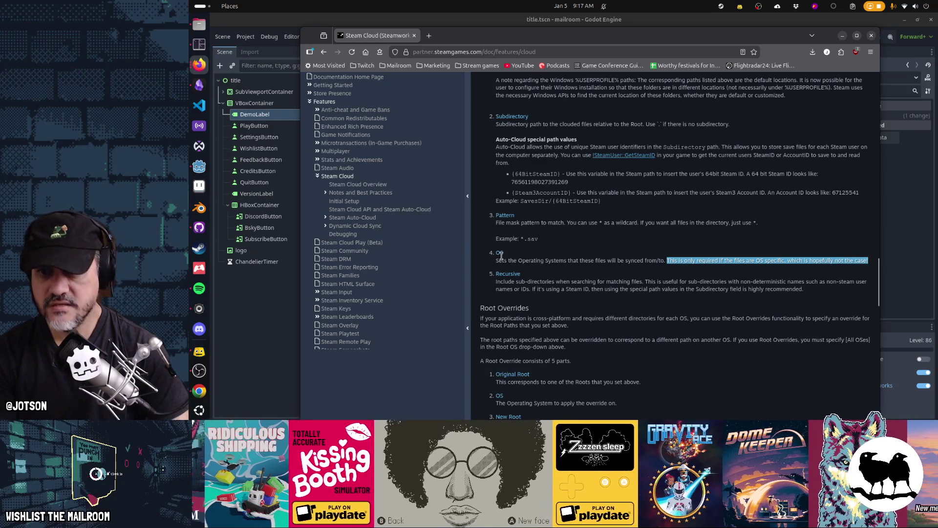
click(499, 252)
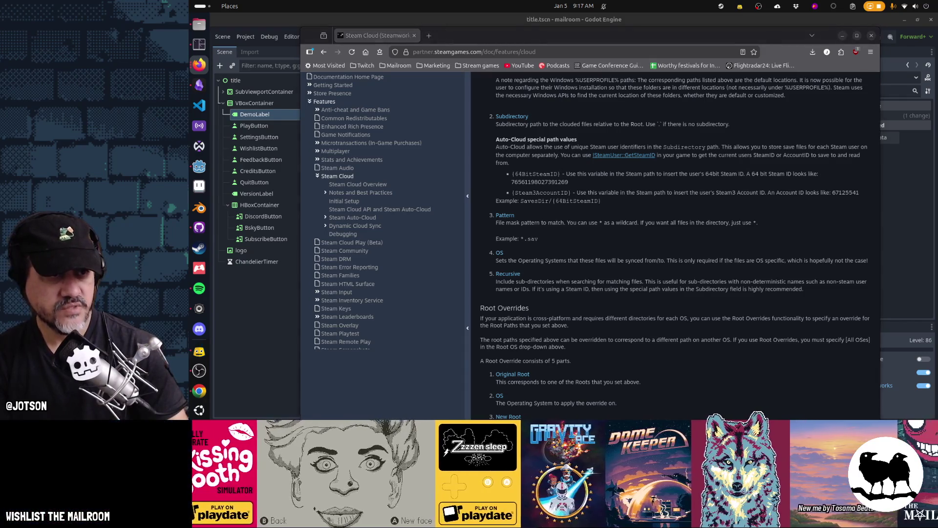
scroll(695, 284, up, 5)
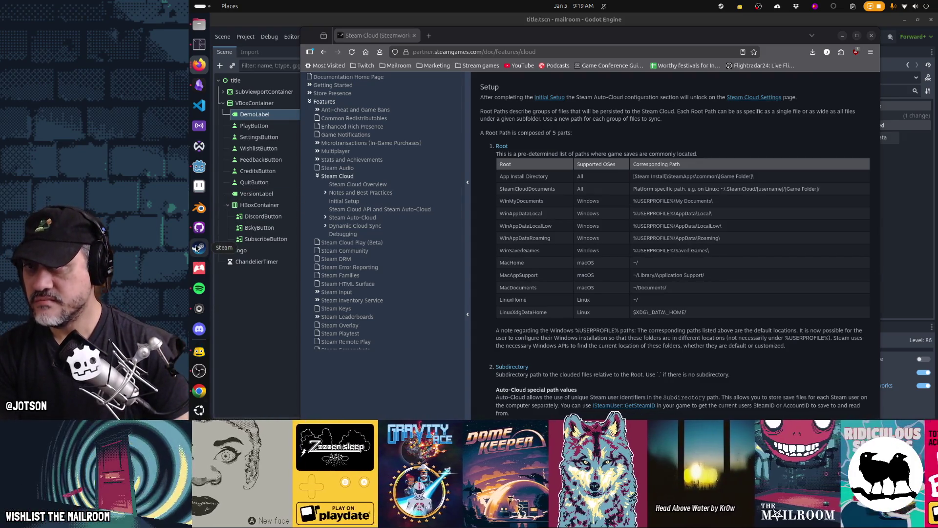
Quit Steam via Exit Steam in its tray icon menu
click(722, 6)
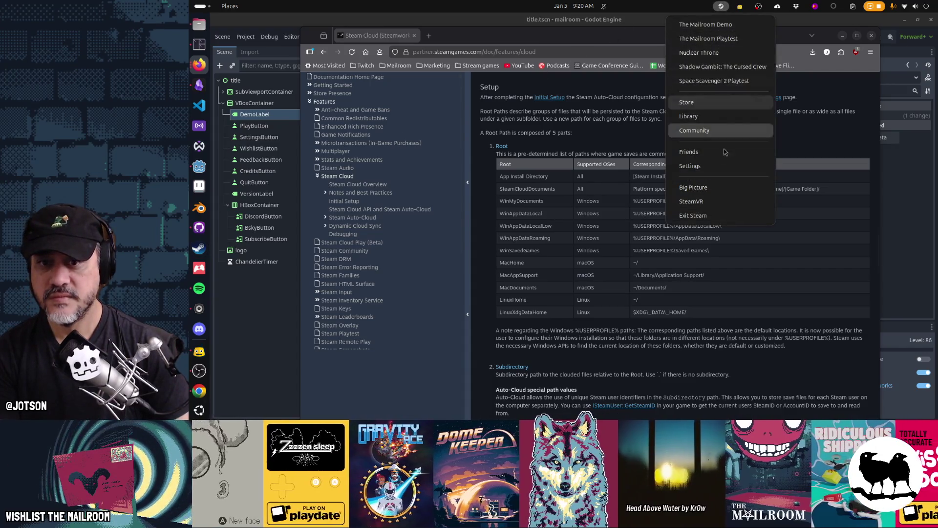
click(725, 214)
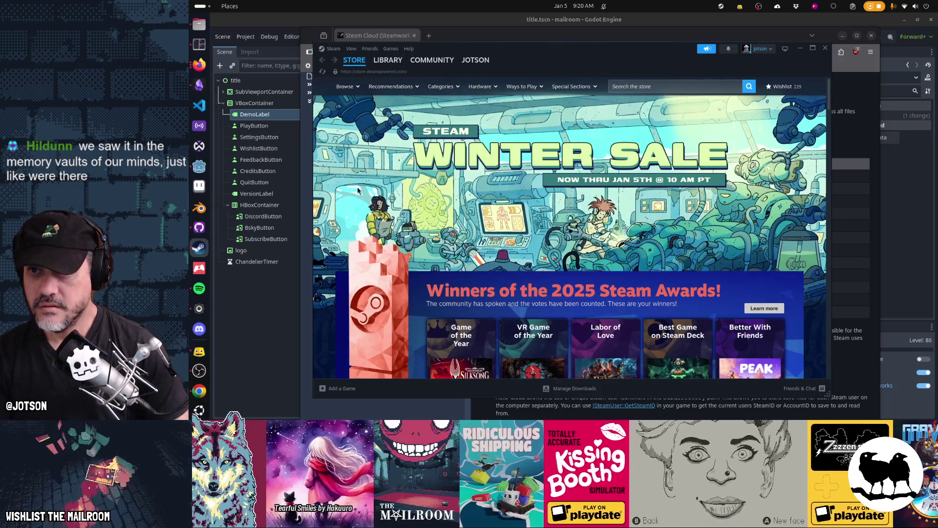
Open The Mailroom Demo's library page, glance at its save folder and the Cloud docs, then return to Steam
click(398, 59)
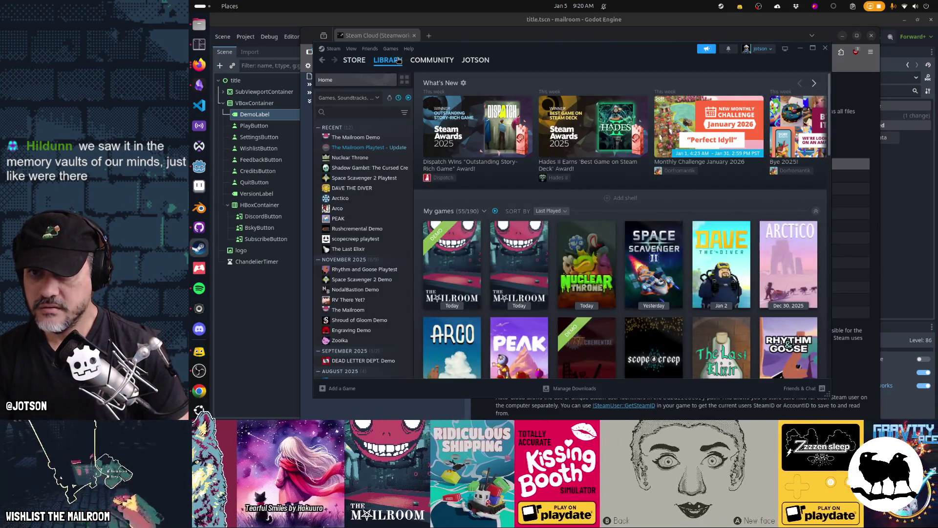
click(450, 262)
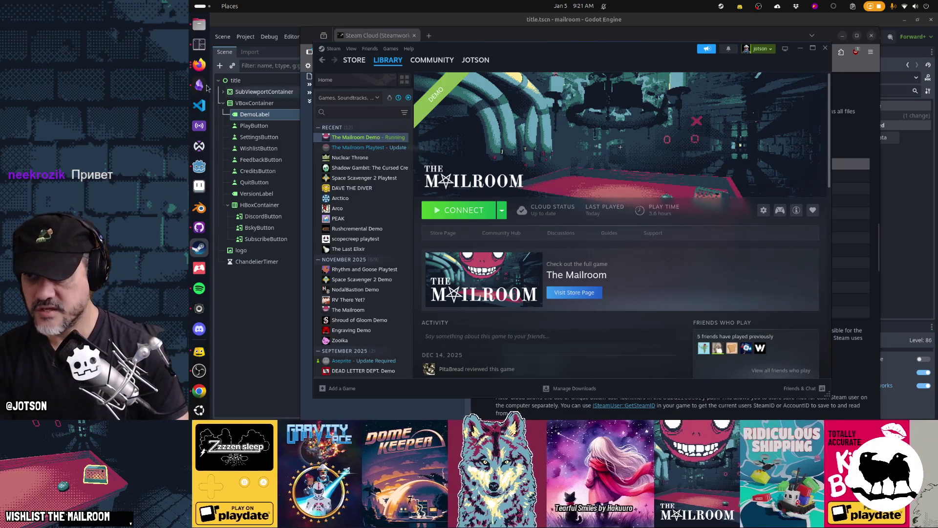
click(201, 27)
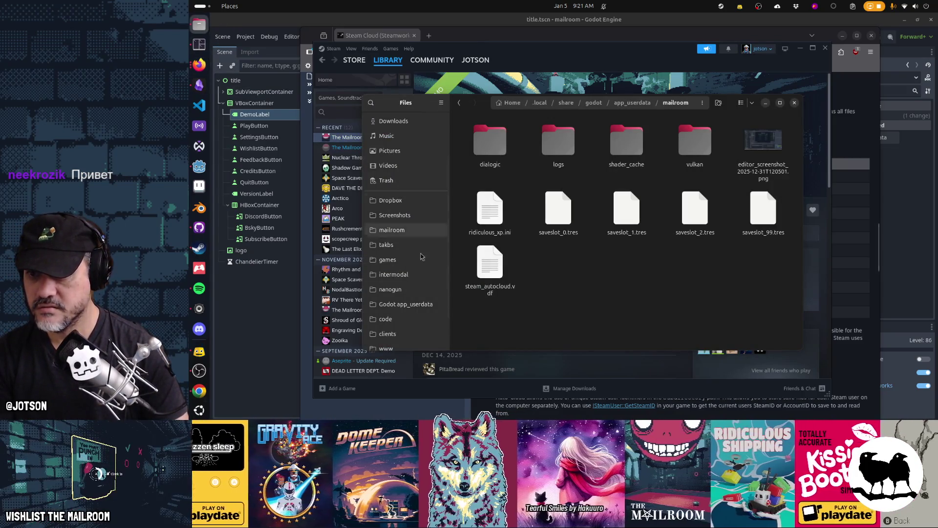
click(387, 408)
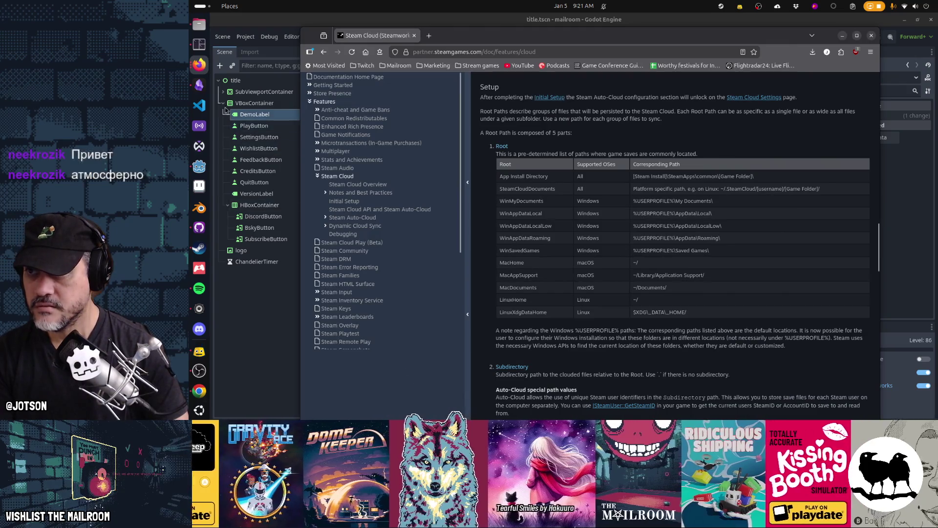
key(alt+Tab)
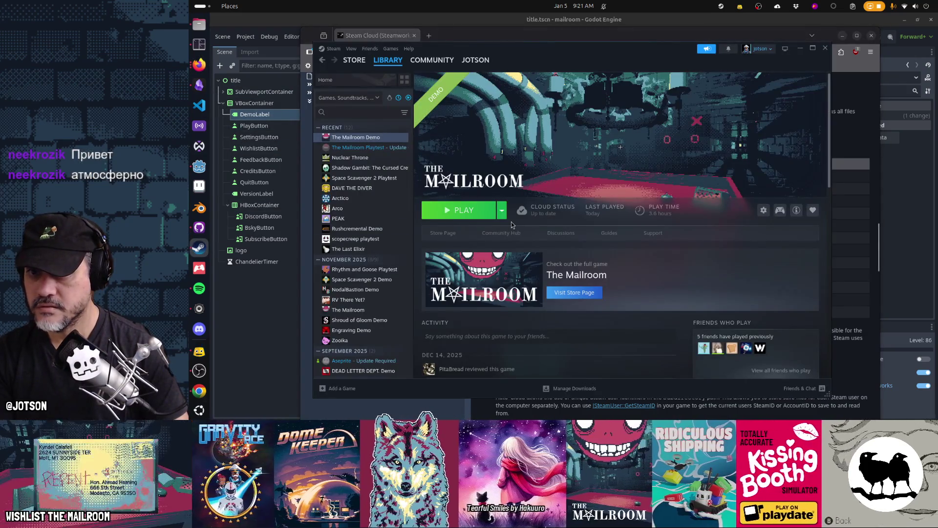
Launch The Mailroom Demo from its library page and quit it once it has loaded
click(475, 211)
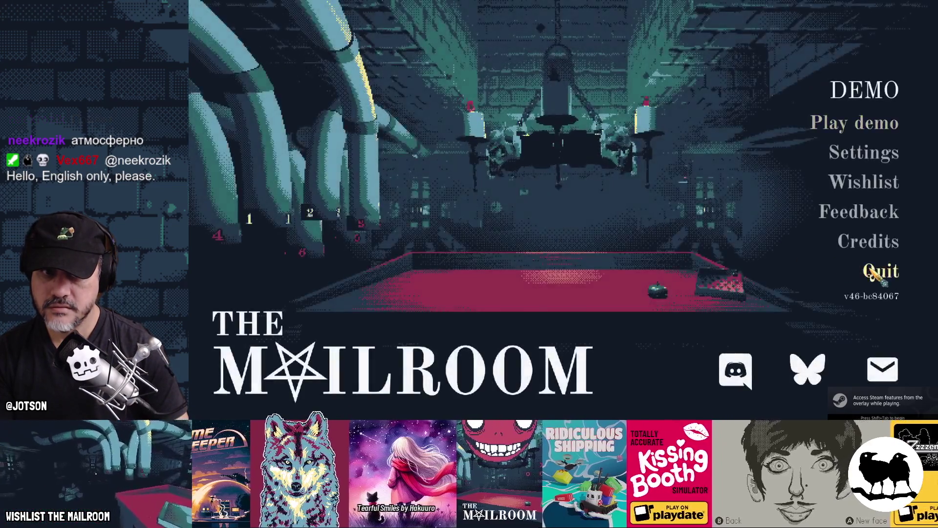
click(875, 273)
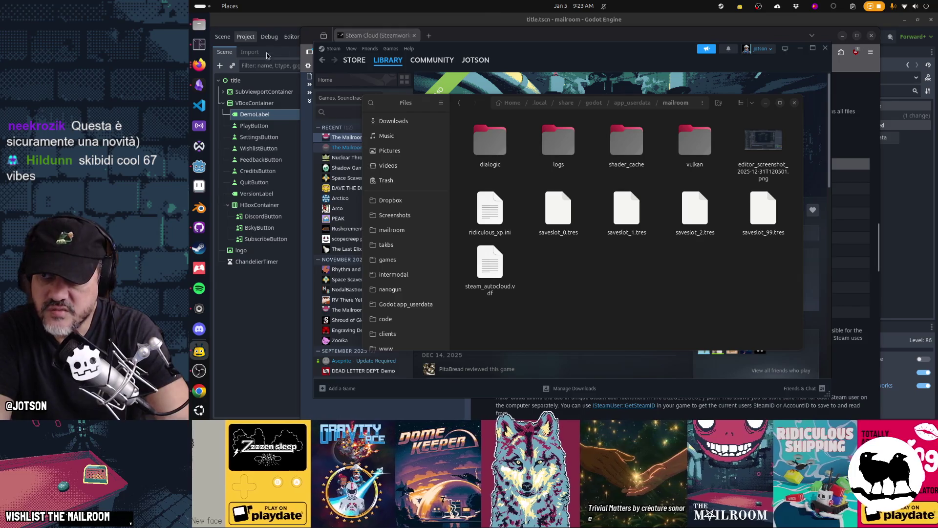
Bring the Steam Cloud documentation in Firefox back in front and scroll to the Root paths table
click(202, 65)
click(202, 65)
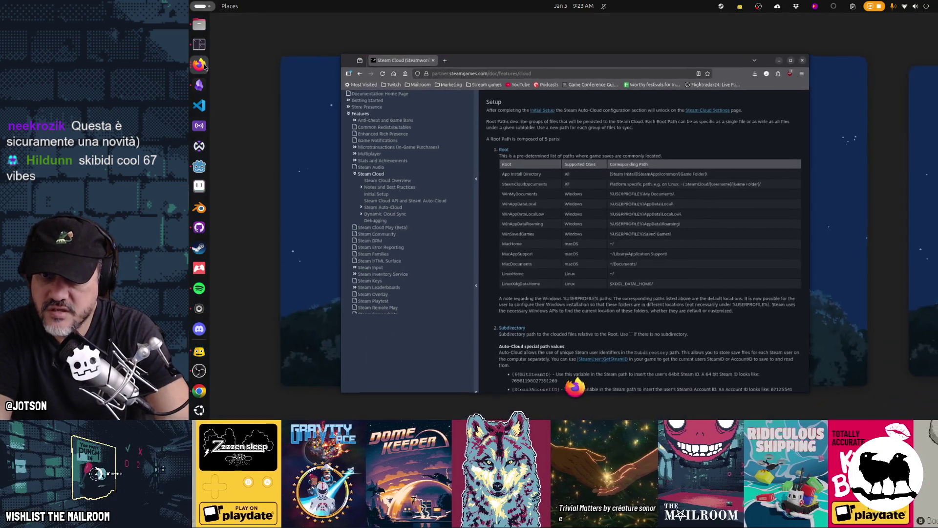
key(Escape)
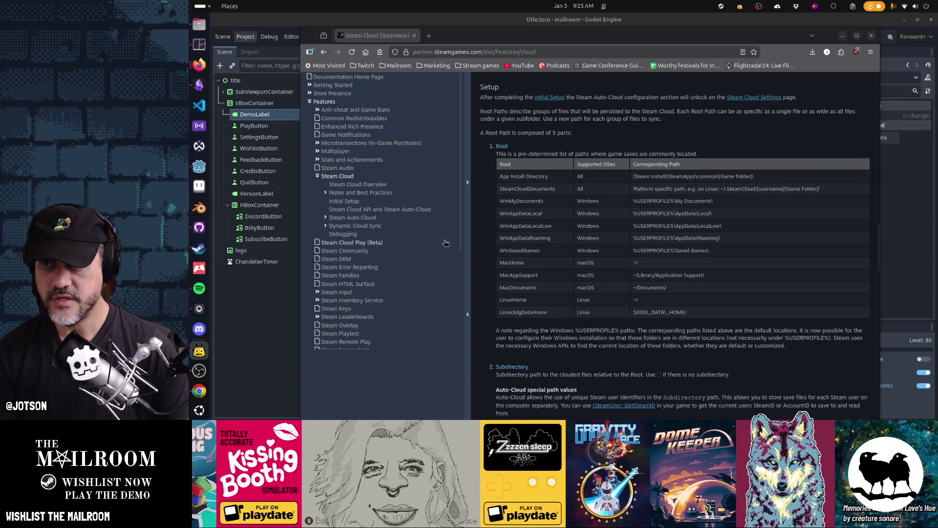
scroll(643, 204, down, 4)
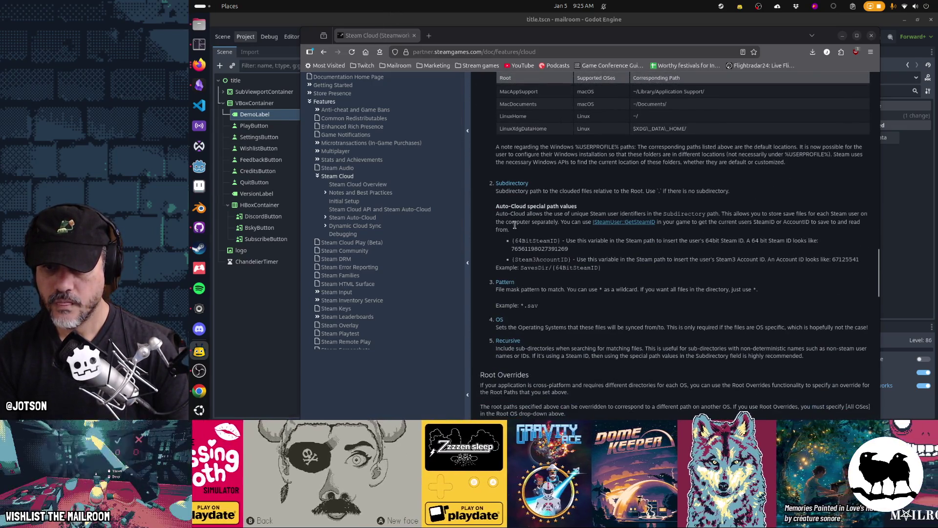
Scroll the Steam Cloud docs past Root Overrides to Pre-release Testing and Dynamic Cloud Sync
scroll(515, 222, down, 2)
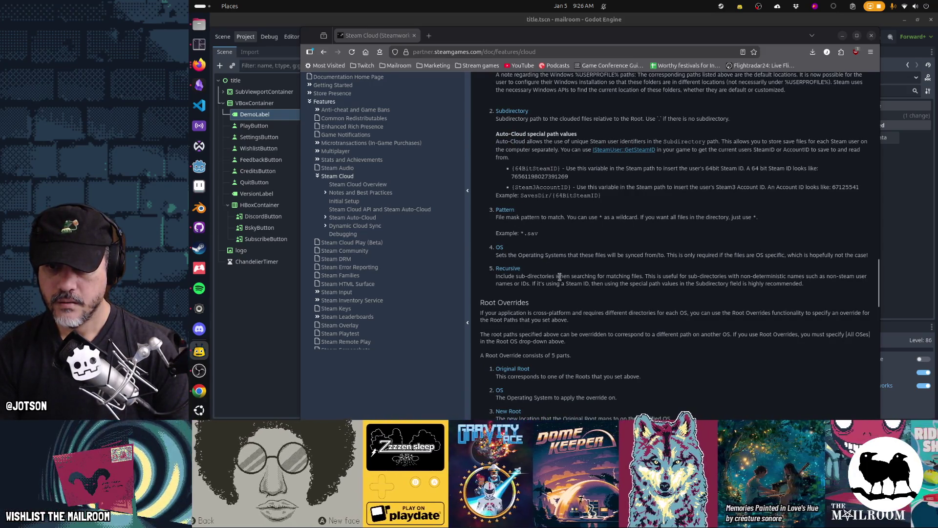
scroll(633, 280, down, 3)
scroll(633, 283, down, 4)
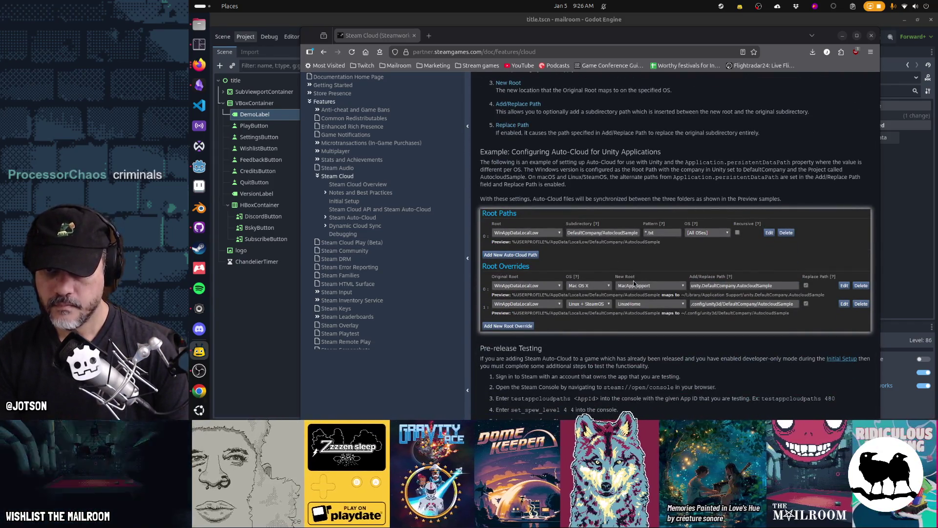
scroll(633, 281, down, 4)
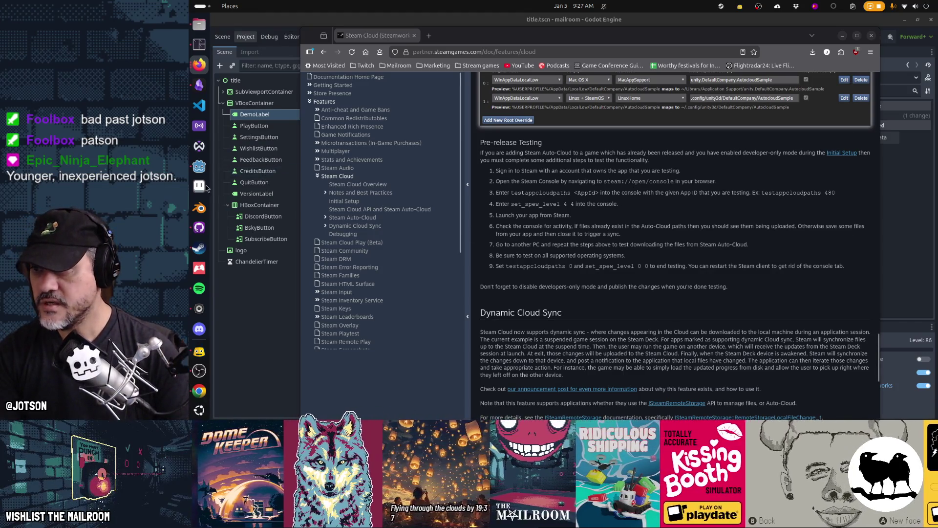
right_click(199, 249)
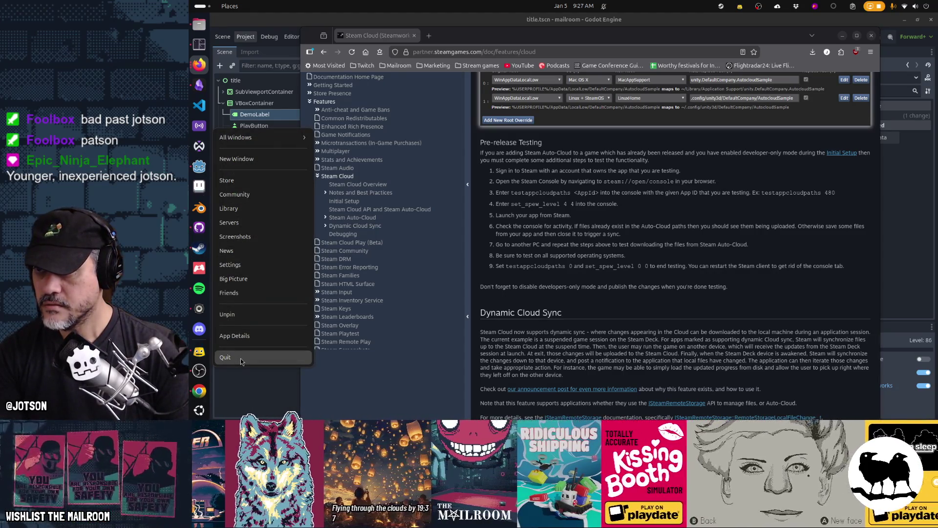
Quit Steam from the dock menu and choose Exit Steam in the tray so the client fully closes
click(241, 362)
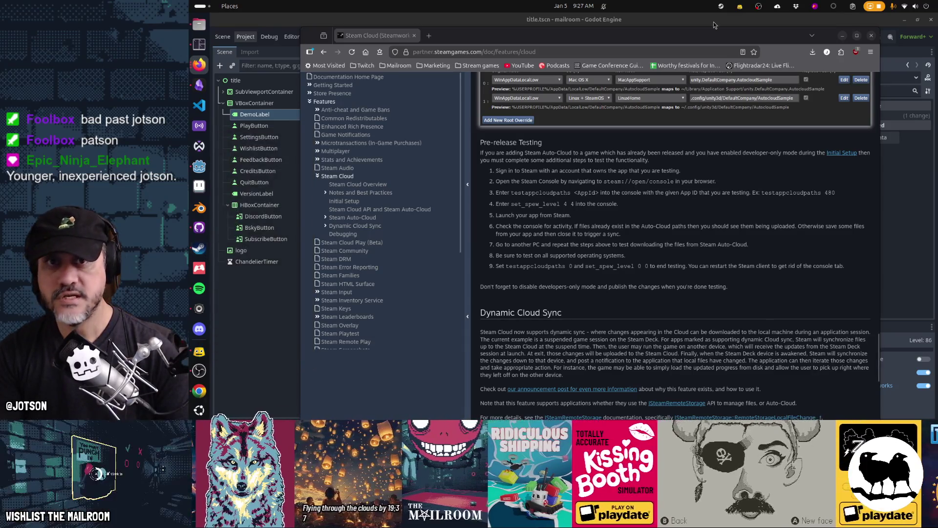
click(723, 7)
click(693, 217)
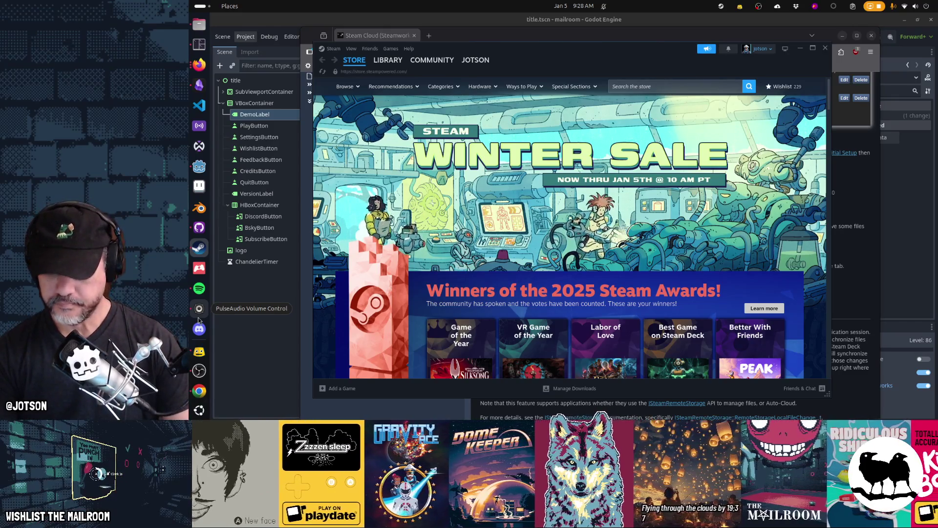
Select The Mailroom Demo in the Steam library and play it to reach its title menu
click(398, 59)
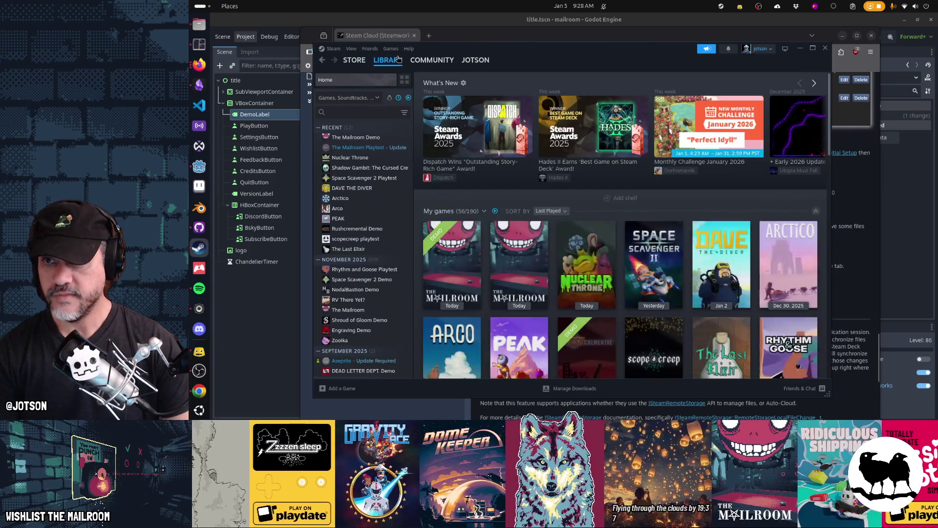
click(449, 250)
click(461, 212)
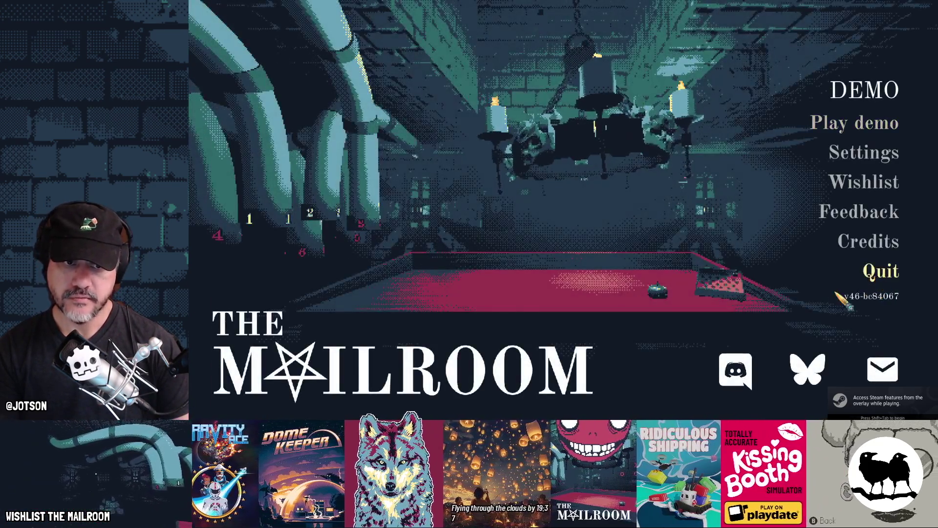
Choose Quit on the demo's title menu to close the game and return to Steam
click(837, 293)
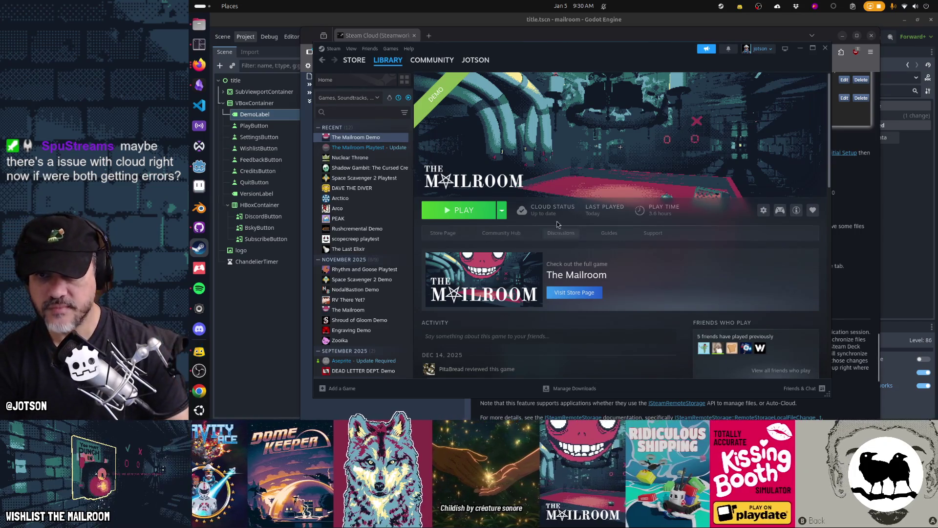
Switch from Steam to Obsidian's Gamedev TODO kanban board
mouse_move(544, 216)
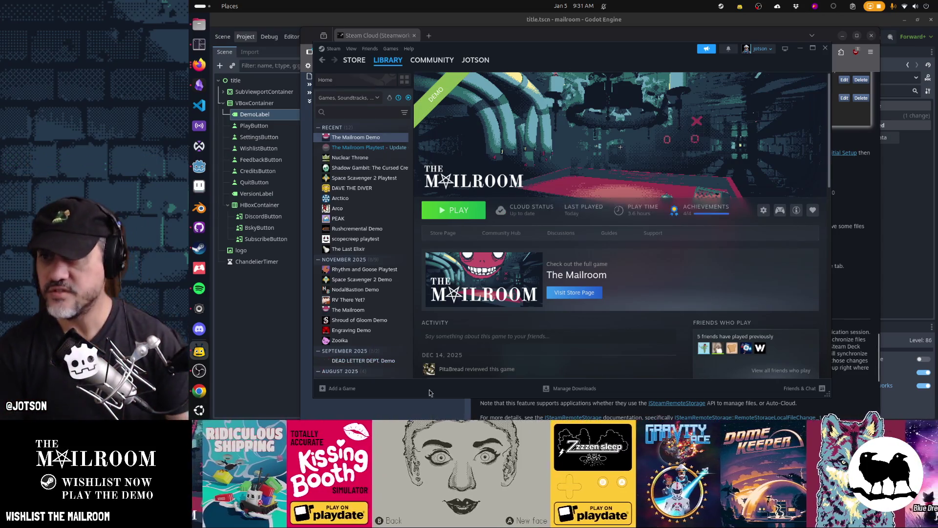
click(199, 87)
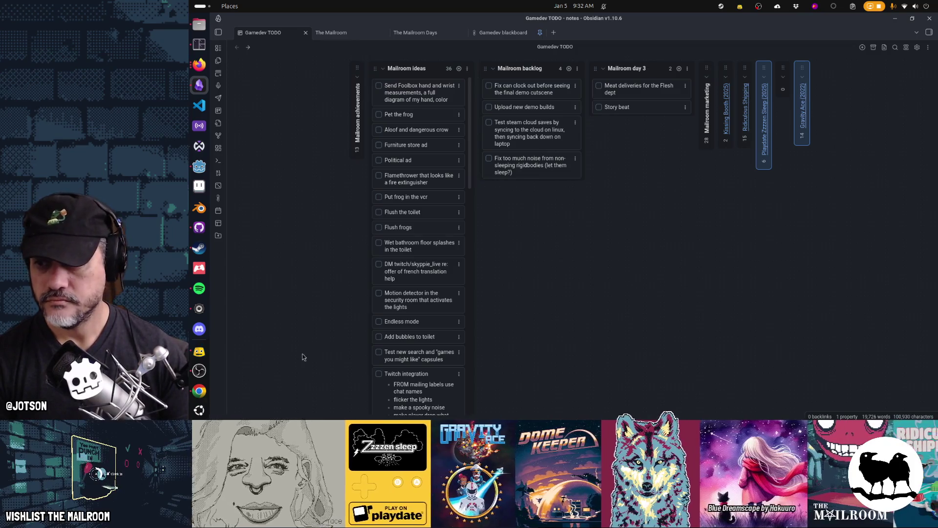
Quit Google Chrome, then search Activities for 'default' and open the Apps settings
right_click(198, 371)
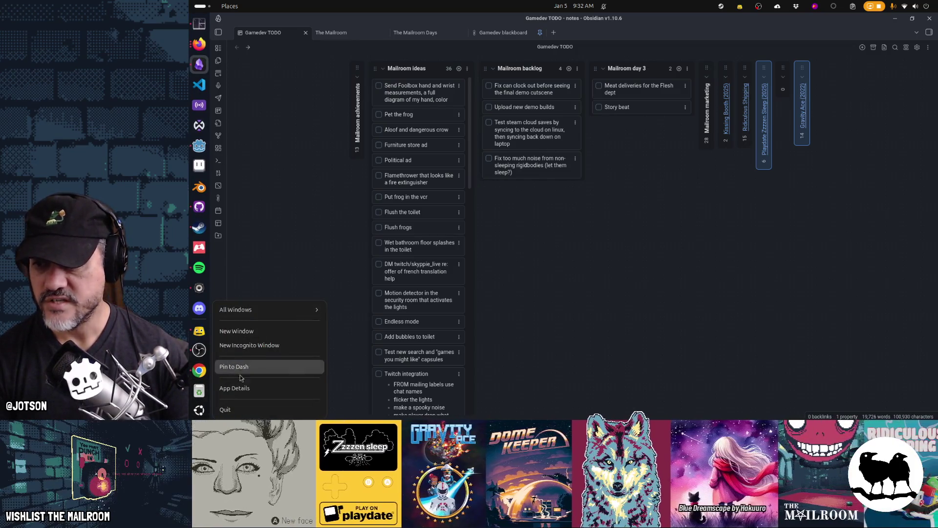
click(242, 410)
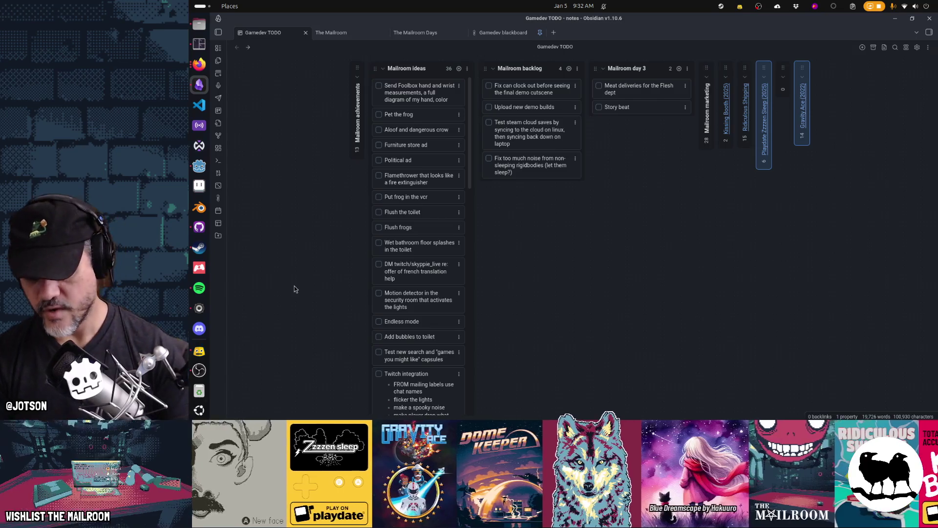
key(super)
text(defl)
key(BackSpace)
text(ault)
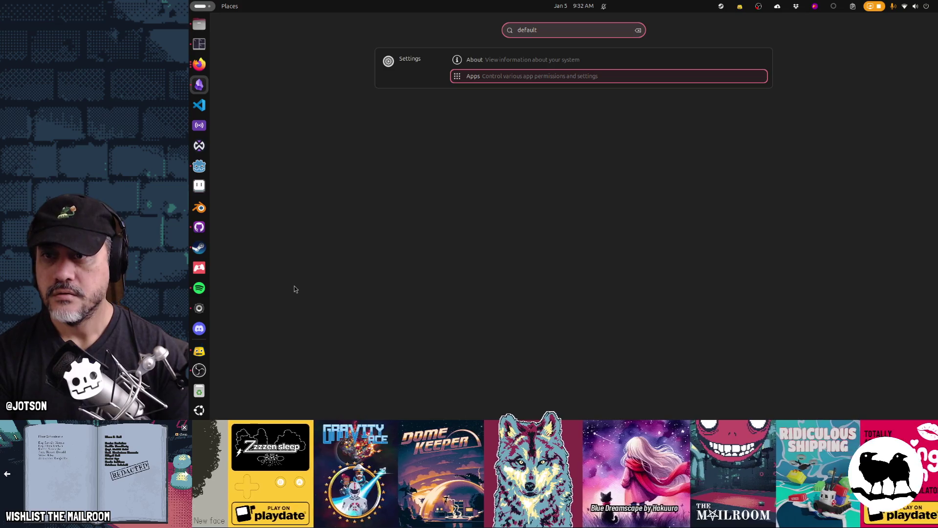
key(Return)
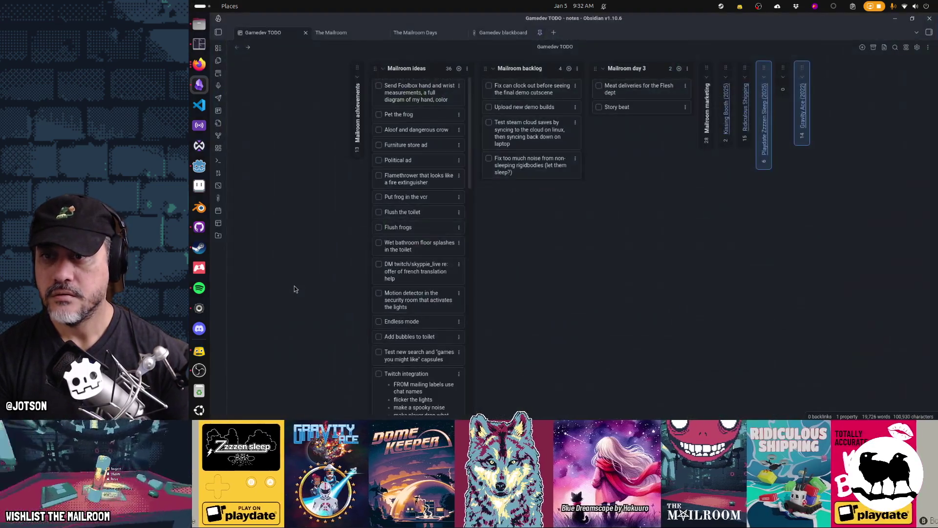
Make Mozilla Firefox the default Web and Mail app, then close Settings
click(577, 140)
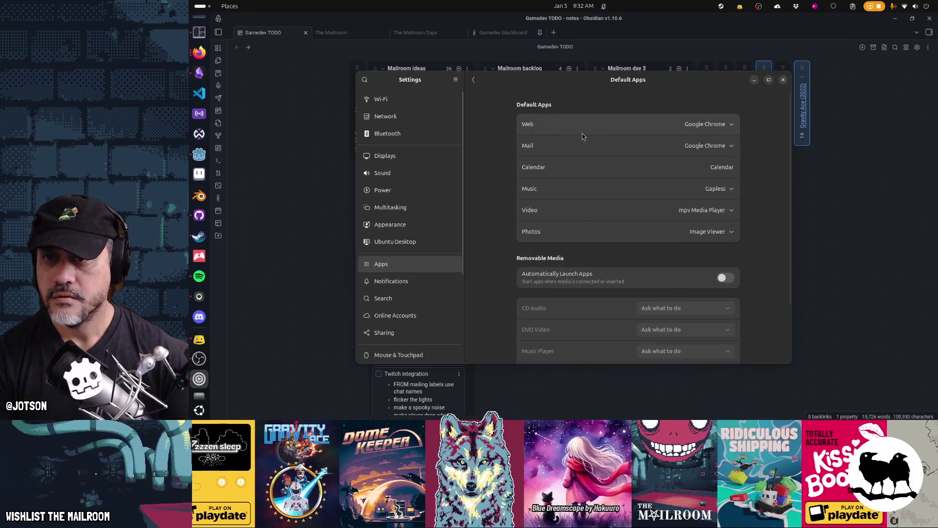
click(719, 124)
click(726, 156)
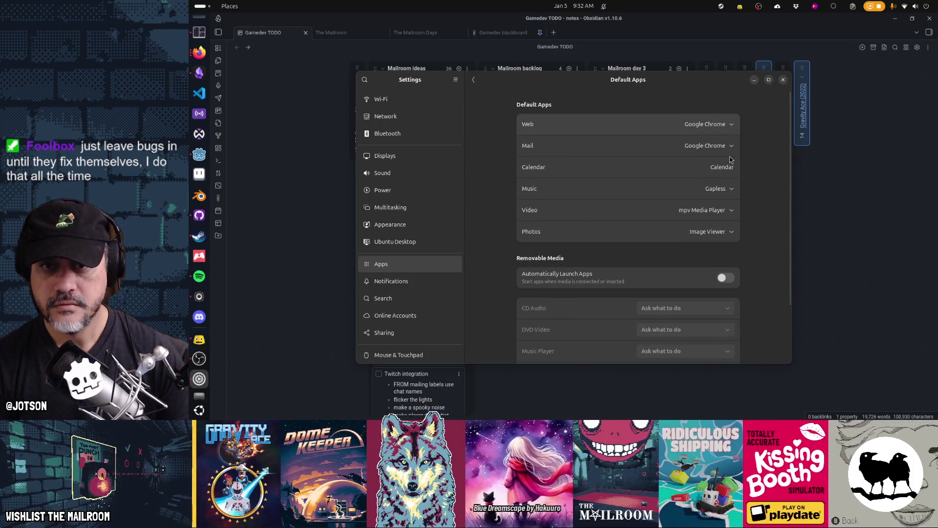
click(718, 145)
click(734, 178)
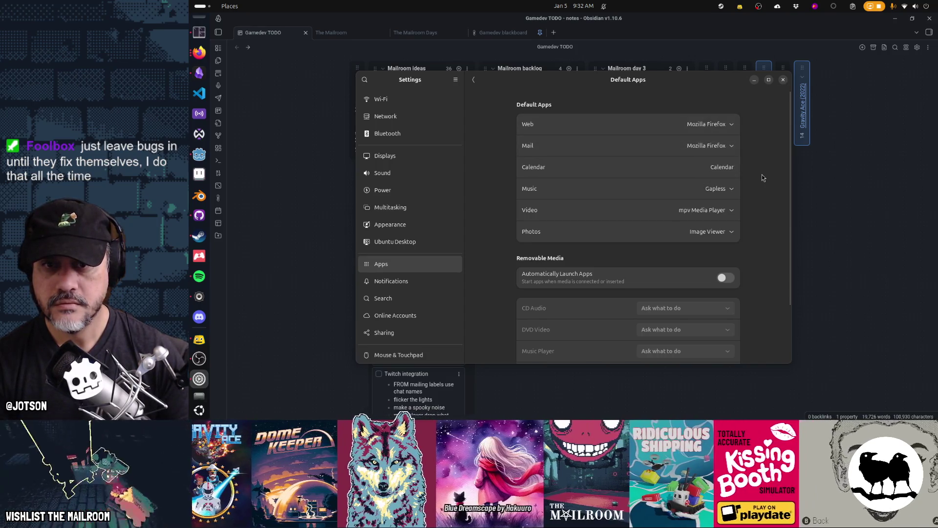
click(783, 79)
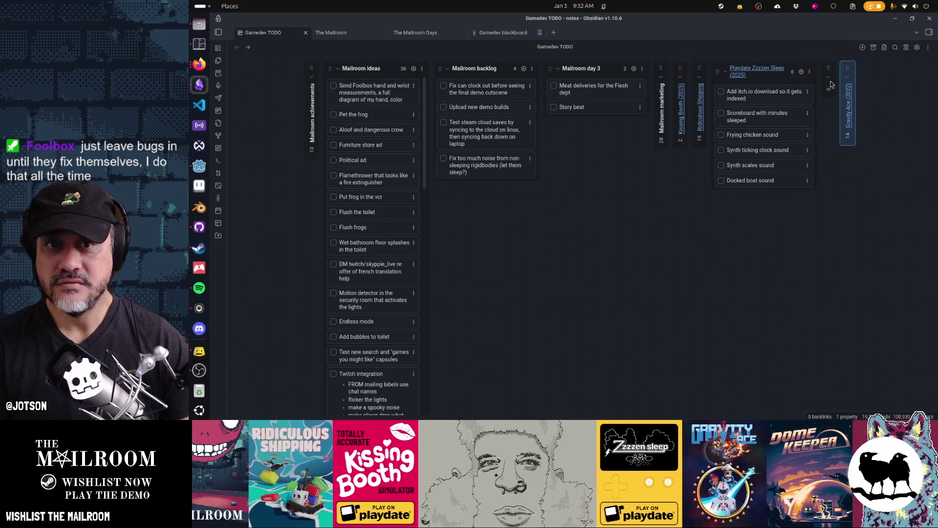
Expand and re-collapse the Gravity Ace lane, nudge the backlog column, and finish editing the first card
click(800, 81)
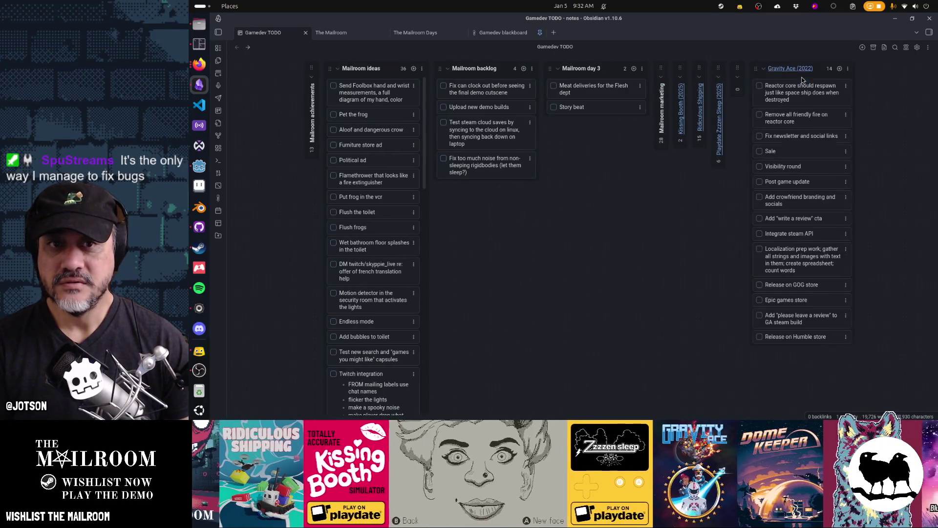
click(768, 76)
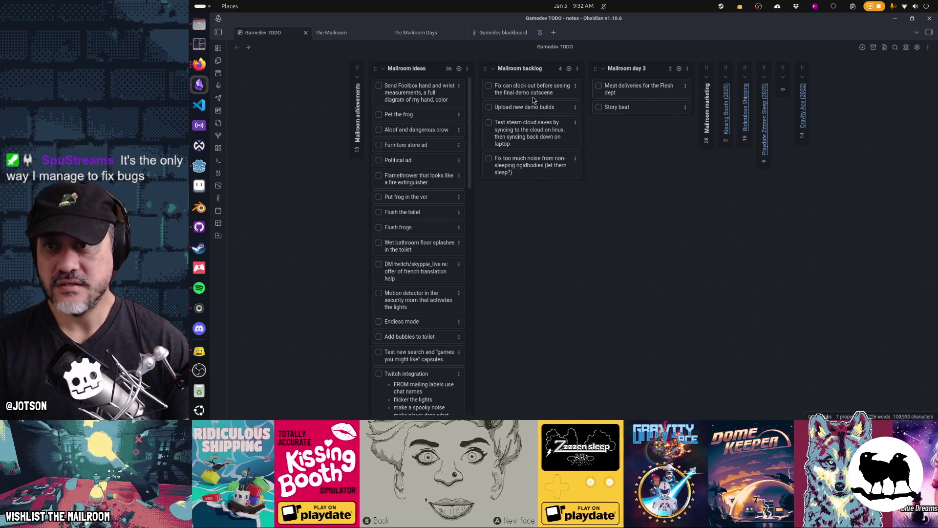
mouse_move(485, 70)
mouse_down()
mouse_move(504, 73)
mouse_move(488, 70)
mouse_up()
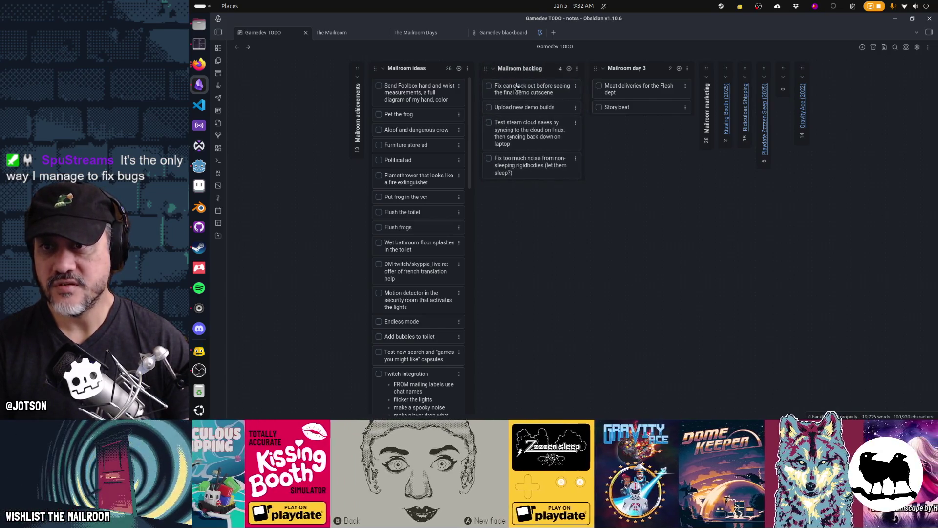
key(Return)
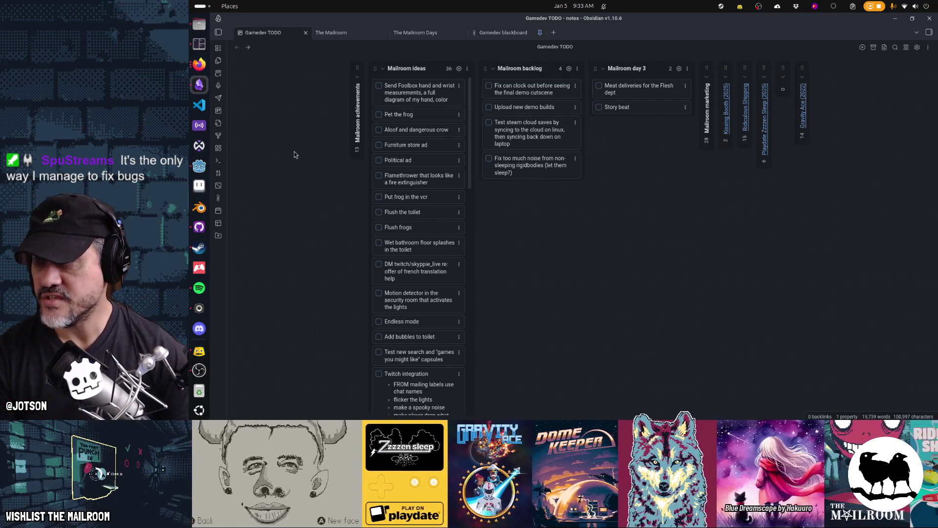
click(199, 64)
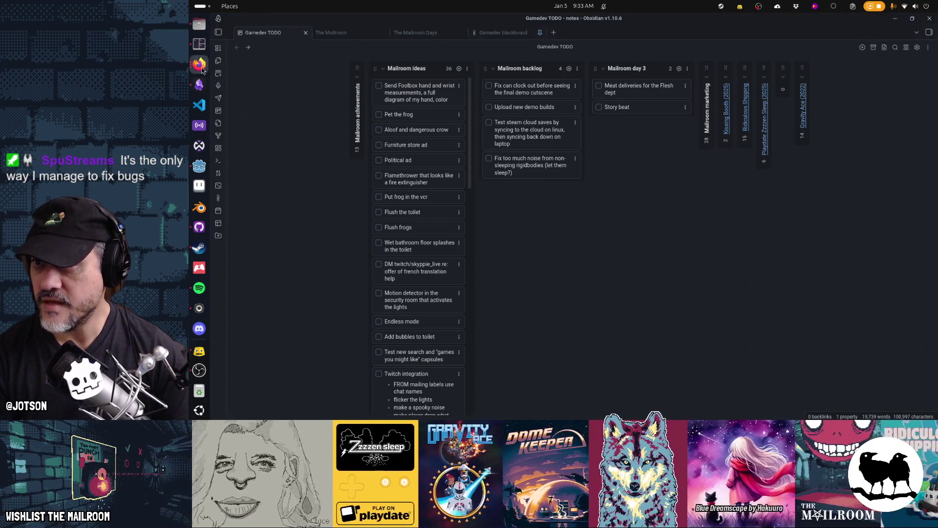
Close the Firefox window showing the Steam Cloud documentation so the Obsidian board remains
click(206, 68)
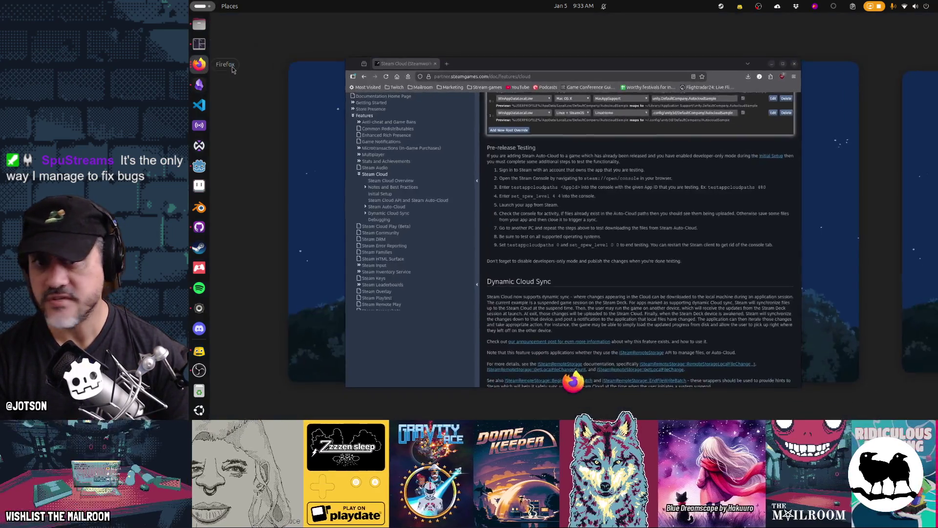
click(802, 57)
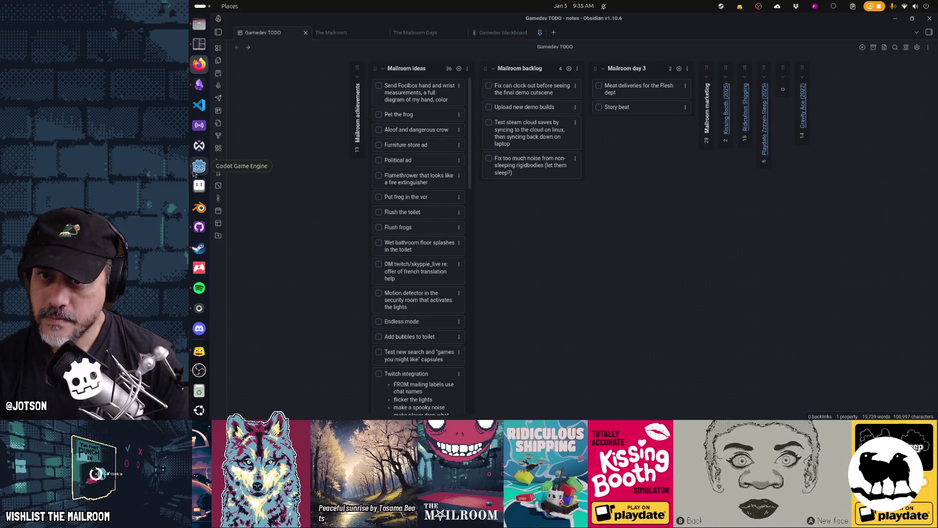
Expand the Mailroom marketing lane and drag the TikTok talking-head video card to its top
click(707, 77)
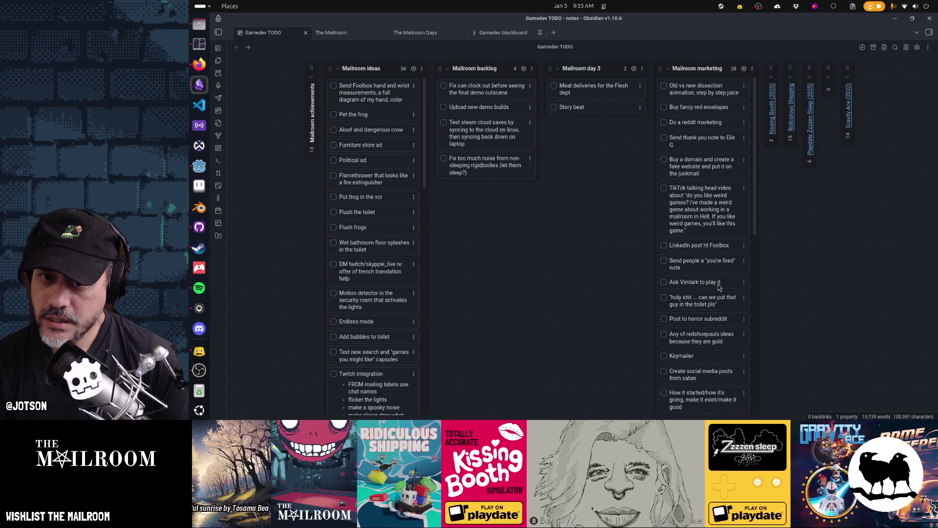
scroll(718, 287, down, 3)
scroll(719, 286, up, 3)
mouse_move(709, 223)
mouse_down()
mouse_move(702, 115)
mouse_move(701, 129)
mouse_up()
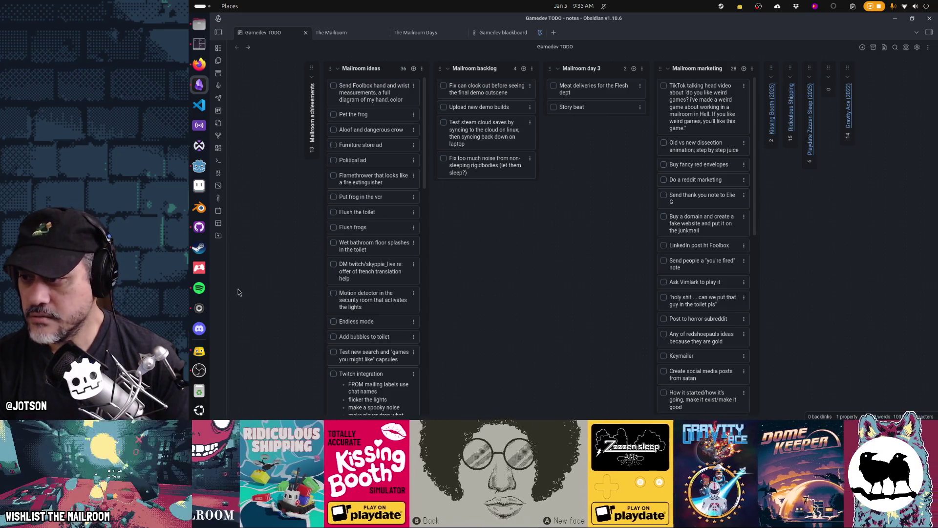
Glance at Spotify and OBS Studio, then switch to the Godot editor
click(199, 288)
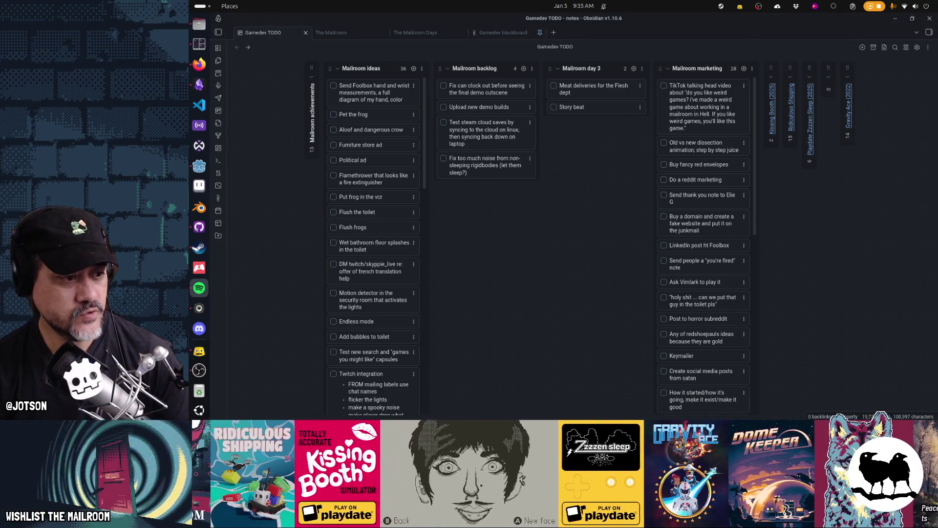
click(494, 318)
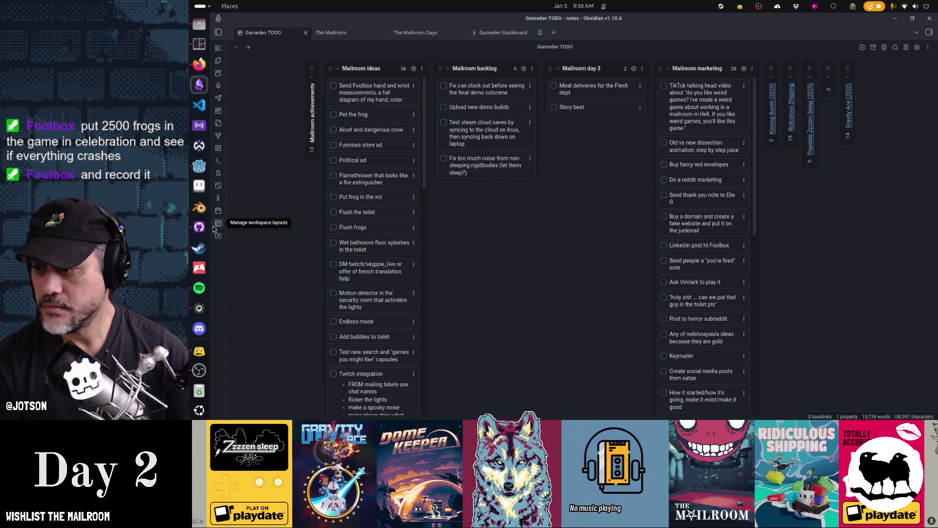
click(199, 370)
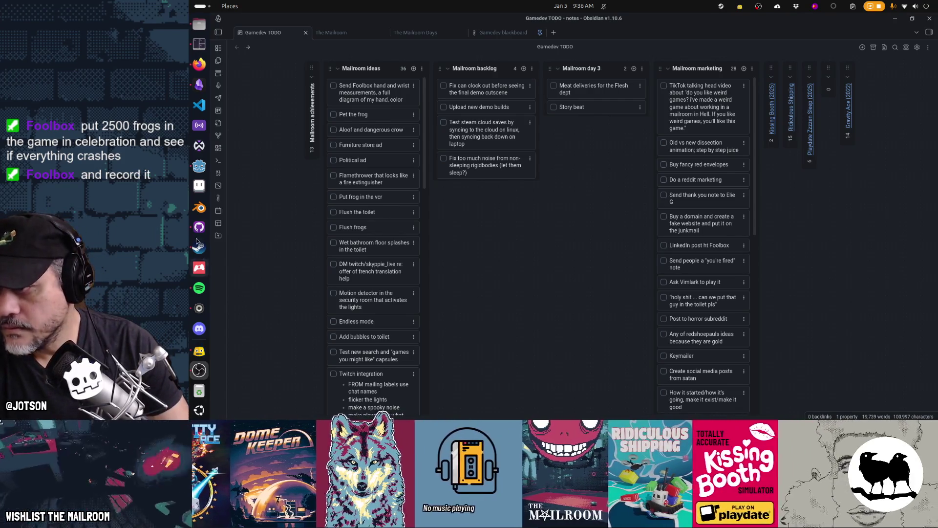
key(alt+Tab)
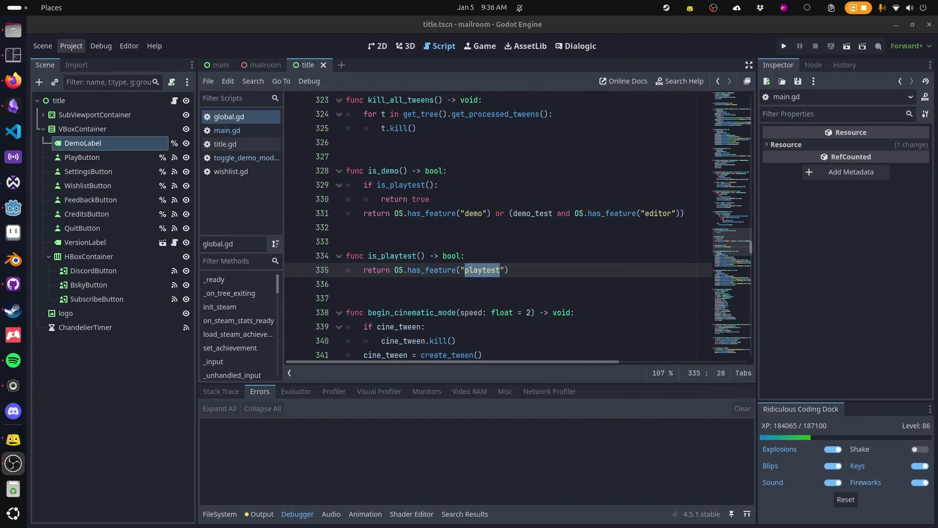
Run The Mailroom project with F5 and choose how the running game view is displayed
click(525, 214)
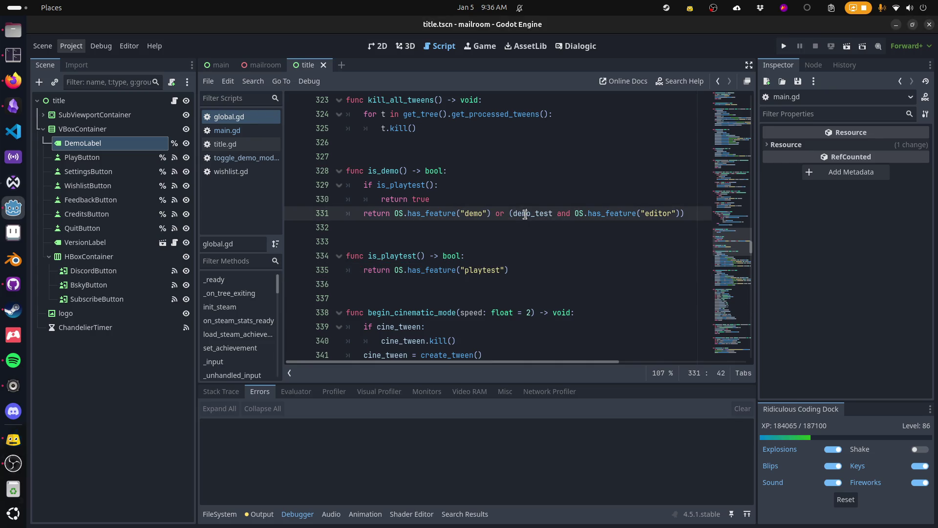
key(F5)
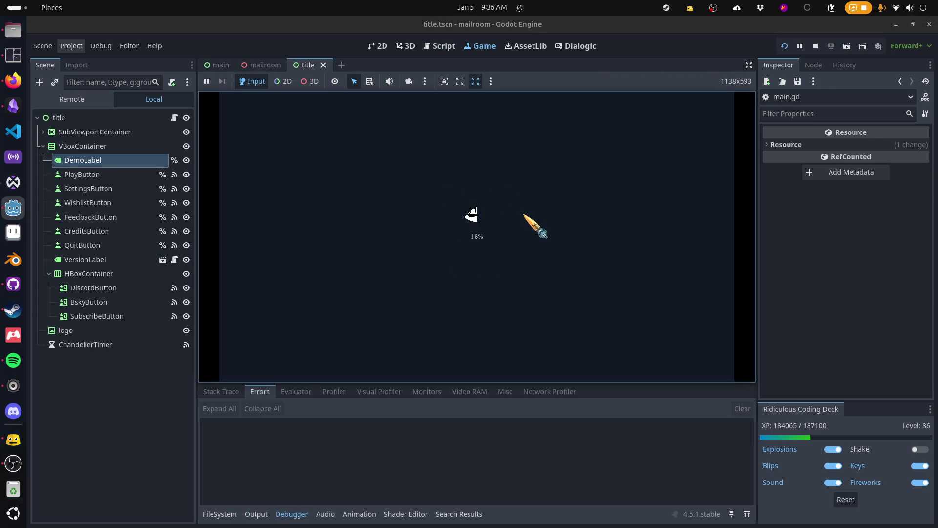
click(490, 82)
click(507, 105)
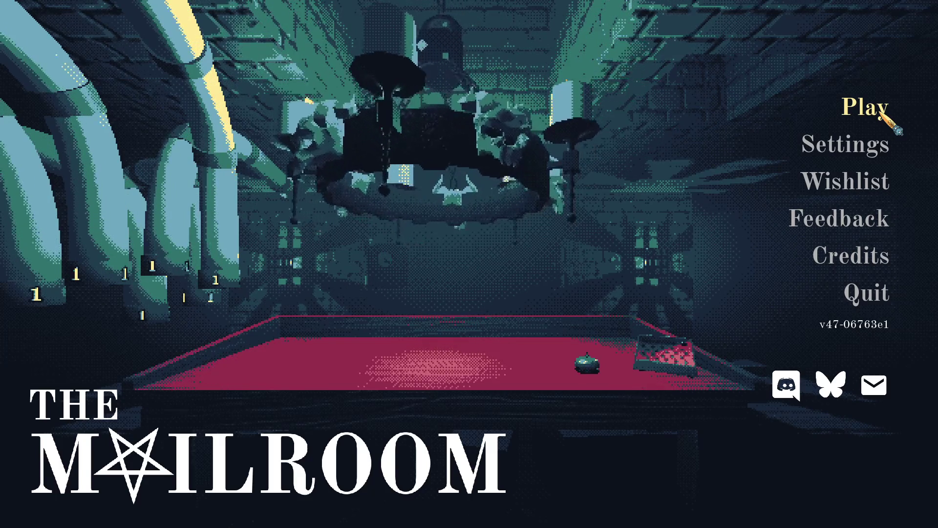
View the save slot chooser twice, returning to the title menu each time, then start playing
click(879, 112)
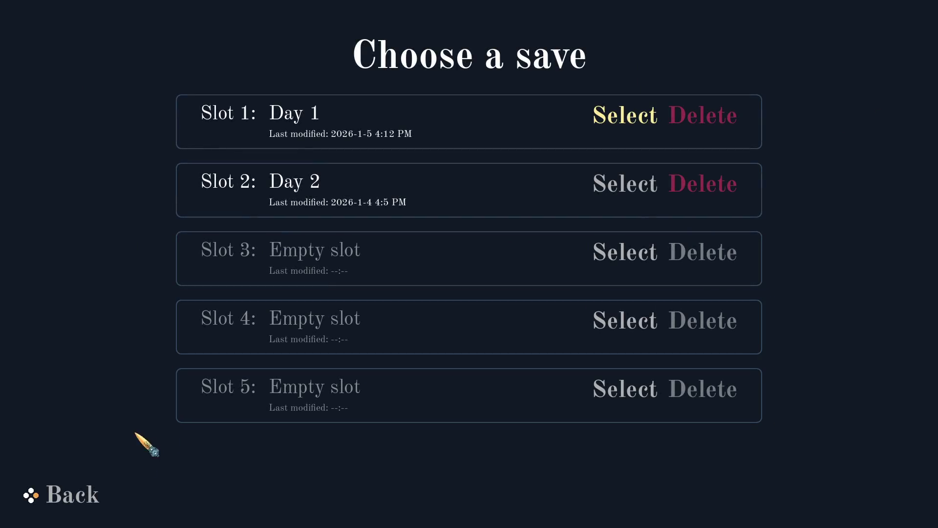
click(68, 500)
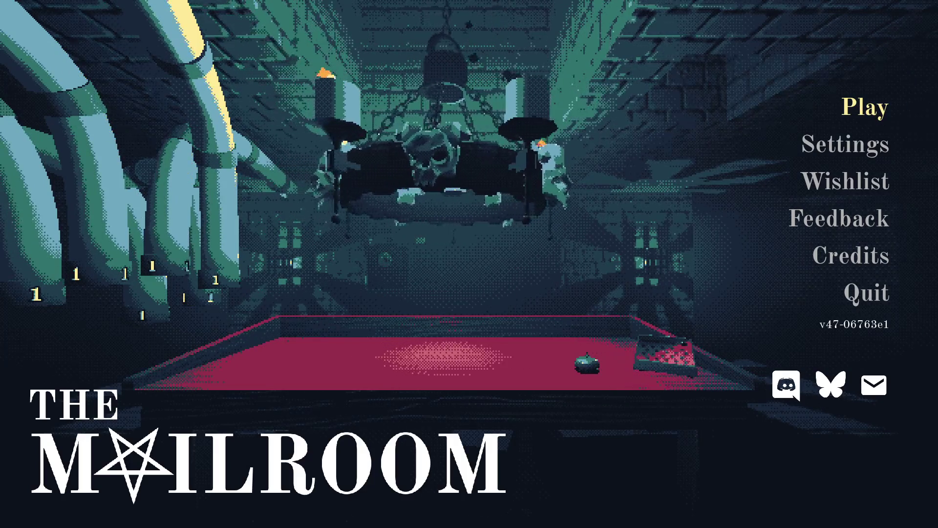
click(873, 113)
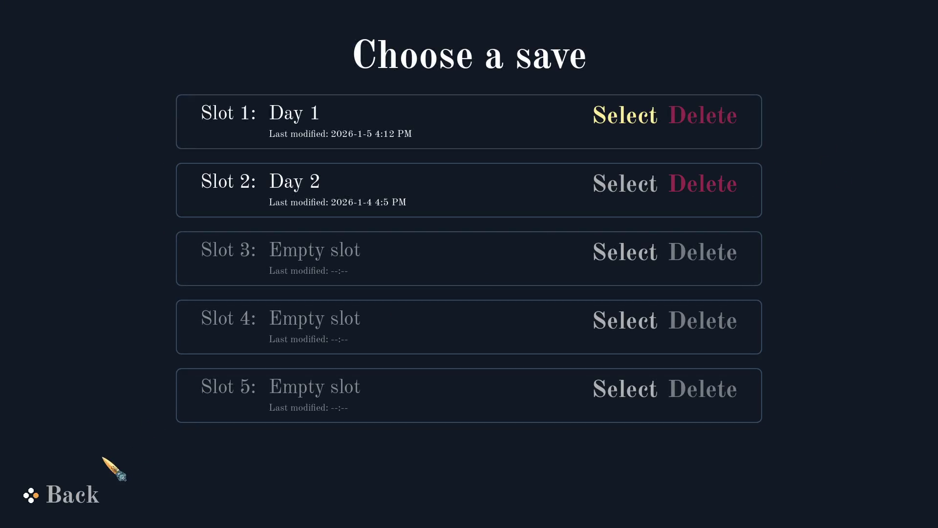
click(67, 495)
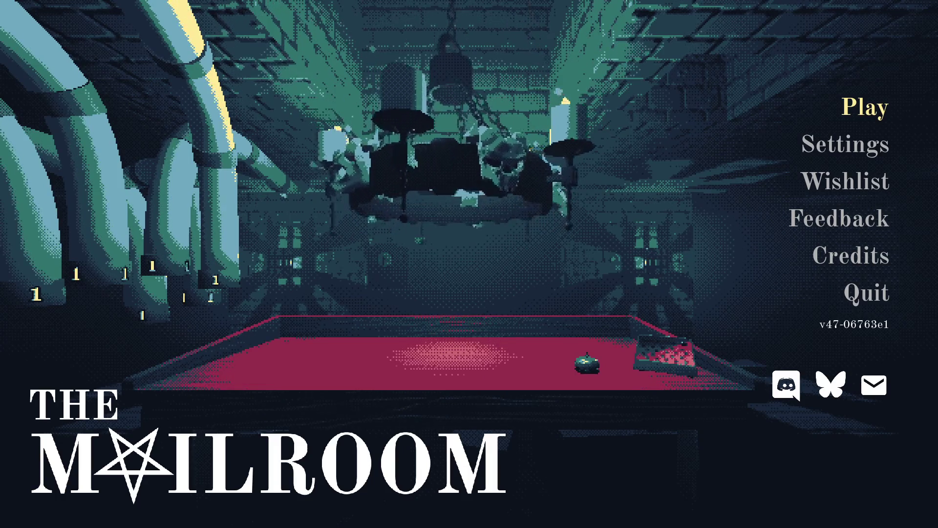
click(865, 108)
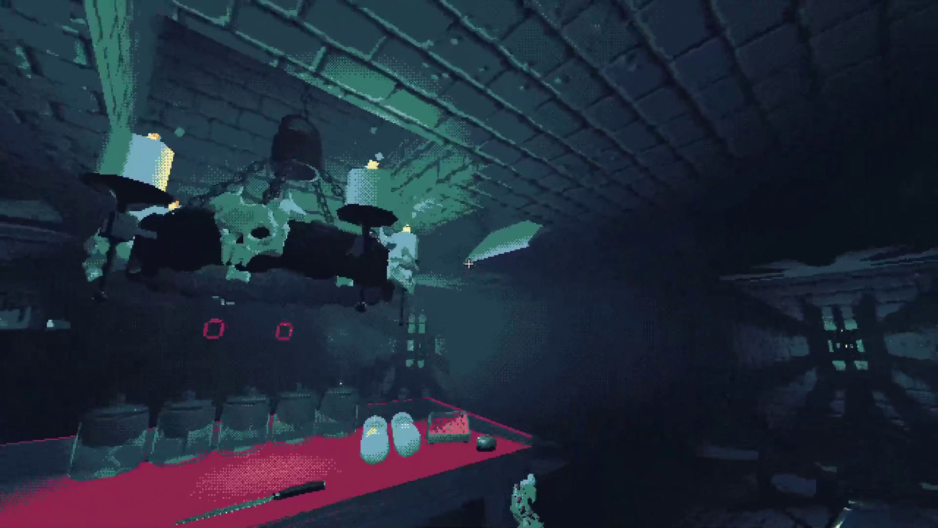
Walk to the ingredient table, drop Fish from a jar into the mortar and grind it
key(w)
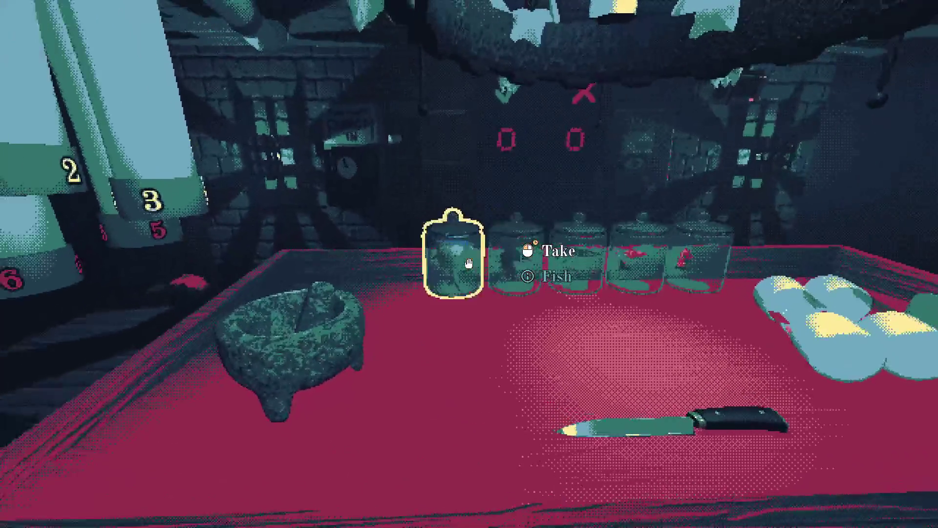
click(469, 264)
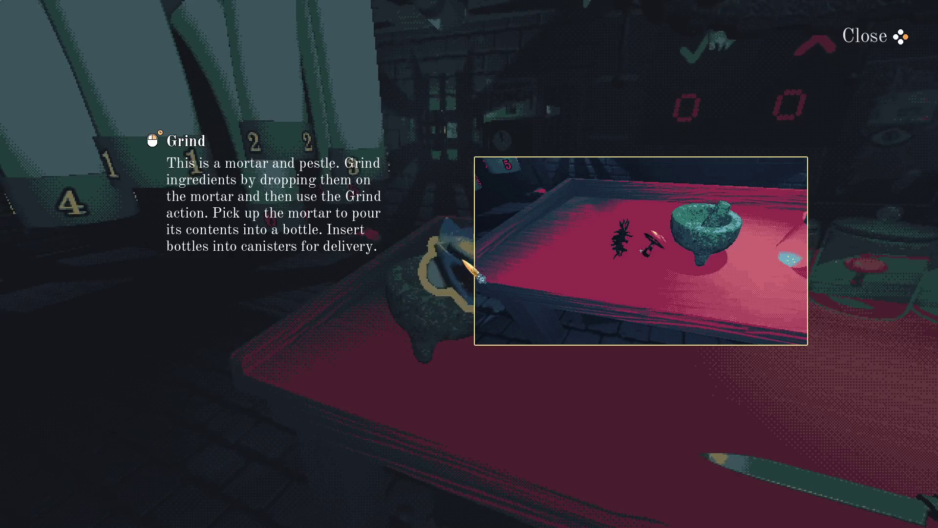
click(469, 264)
click(468, 264)
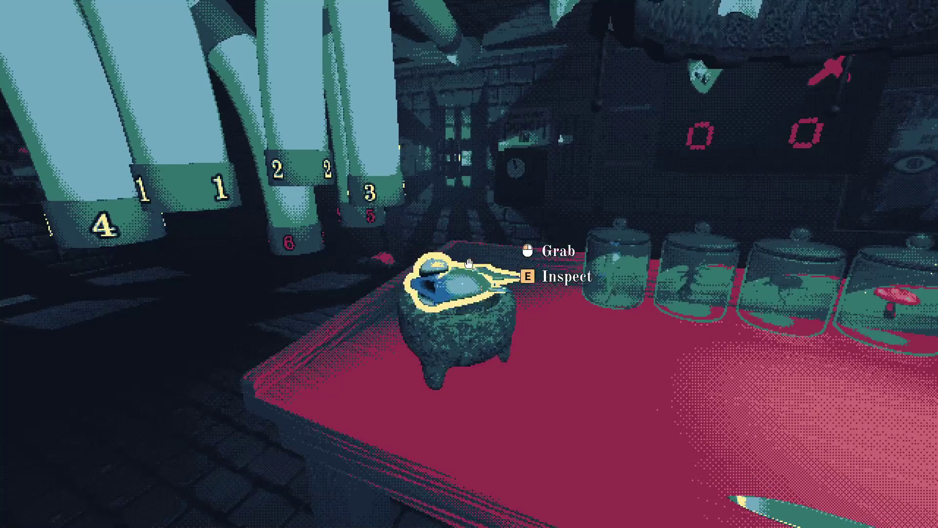
right_click(469, 264)
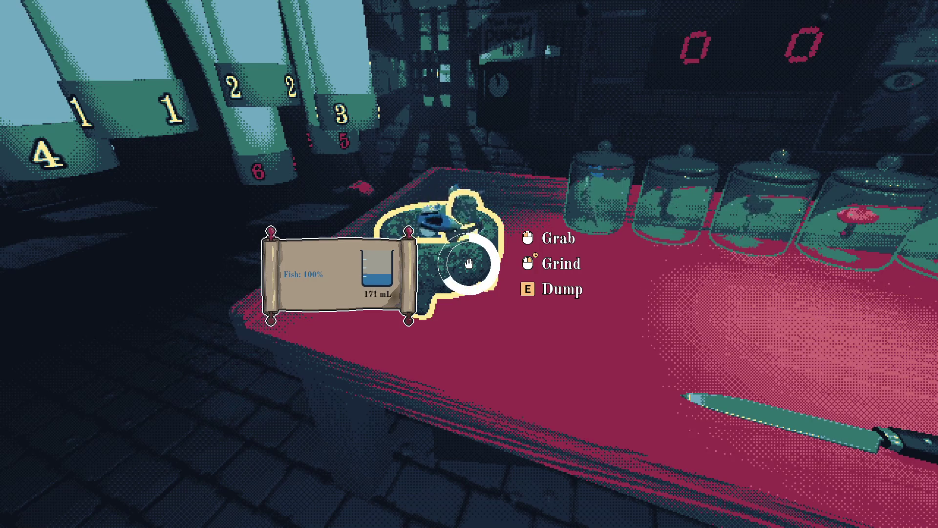
right_click(469, 264)
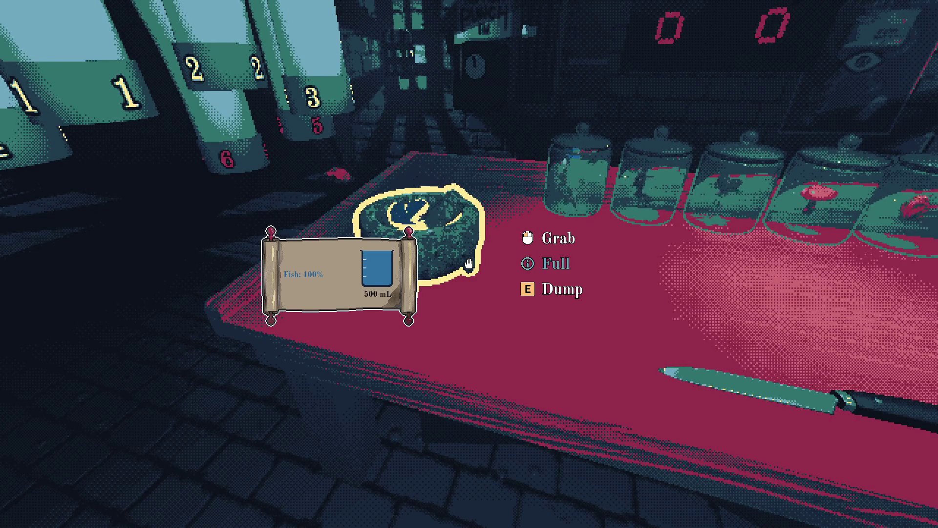
Pour off the excess liquid, leaving 292 mL, and add Mandrake to the mortar
key(e)
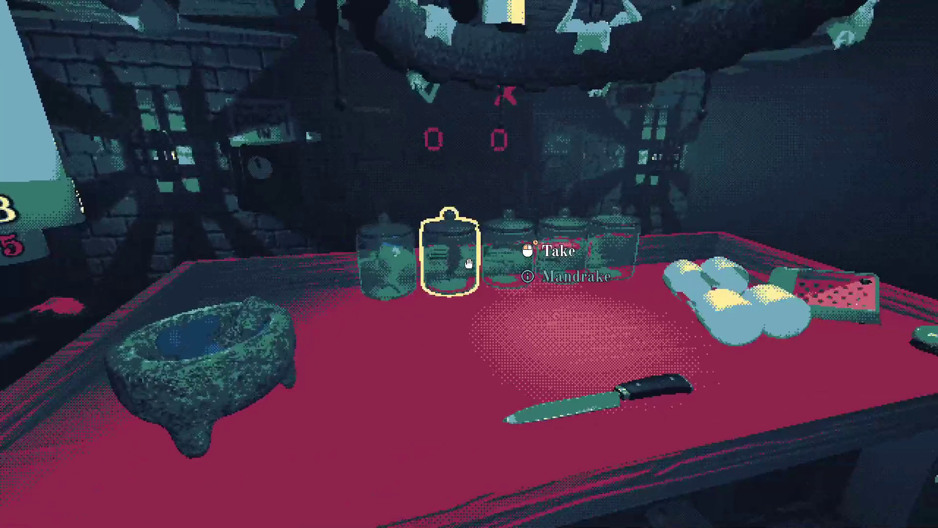
click(468, 264)
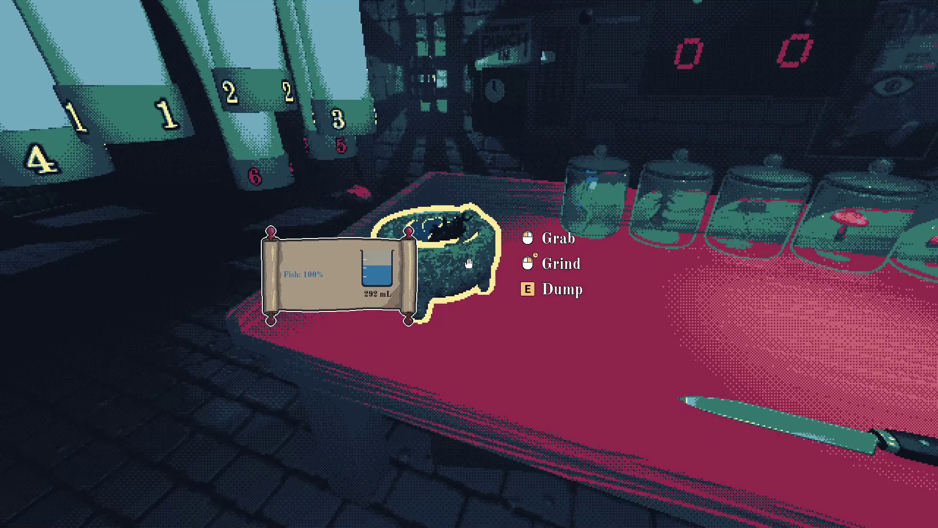
click(469, 263)
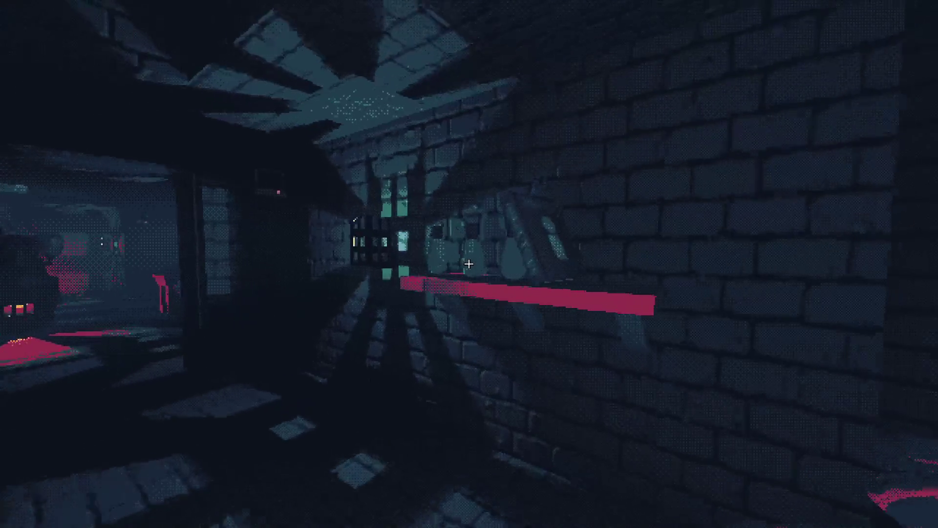
Fill the flask with 492 mL of 59% fish, 41% mandrake mix, set it on the table, and reposition the knife
click(469, 264)
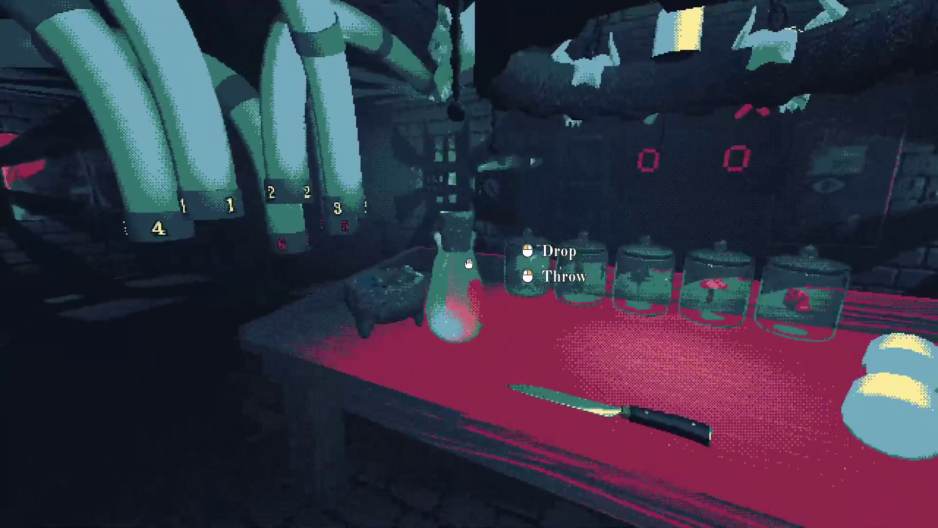
click(469, 264)
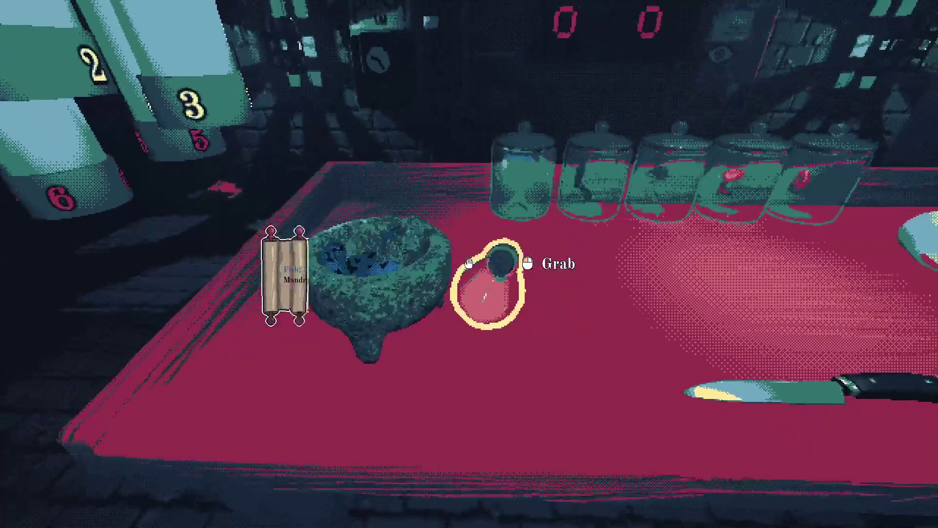
click(468, 264)
click(469, 264)
click(468, 264)
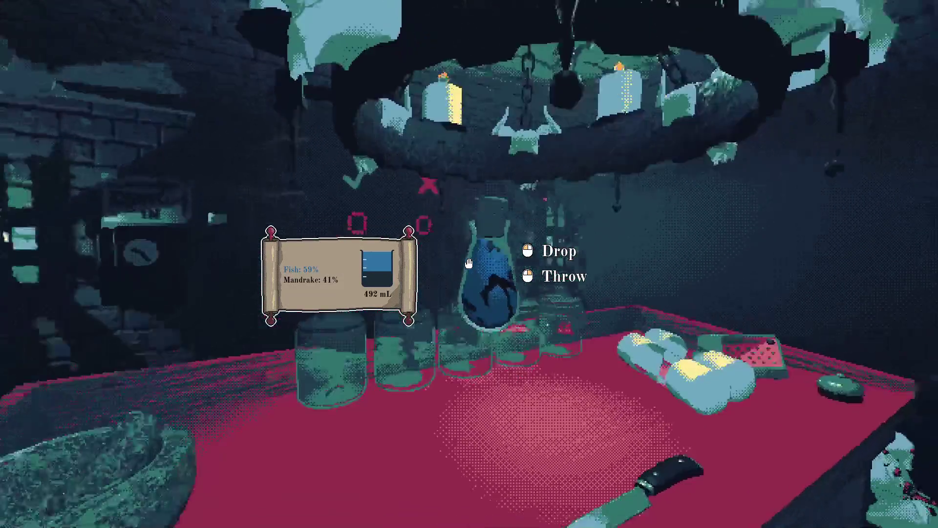
click(469, 264)
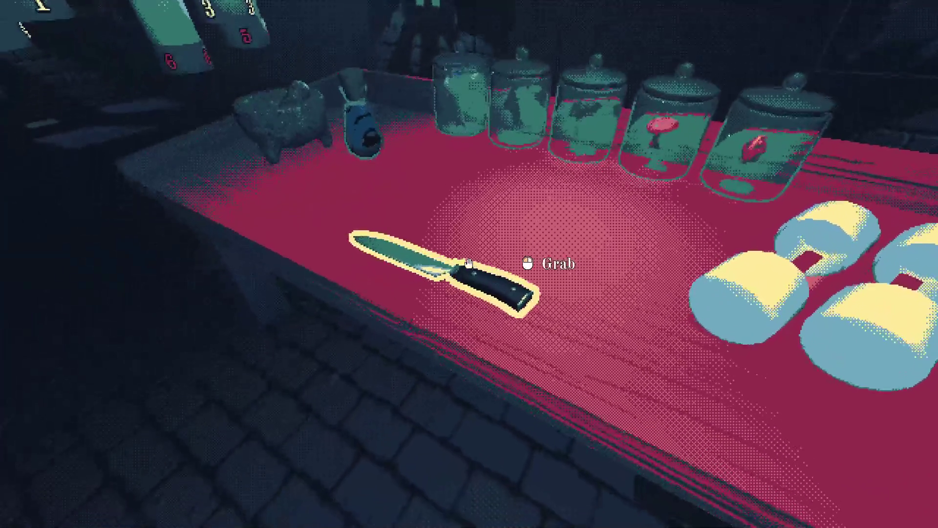
click(469, 264)
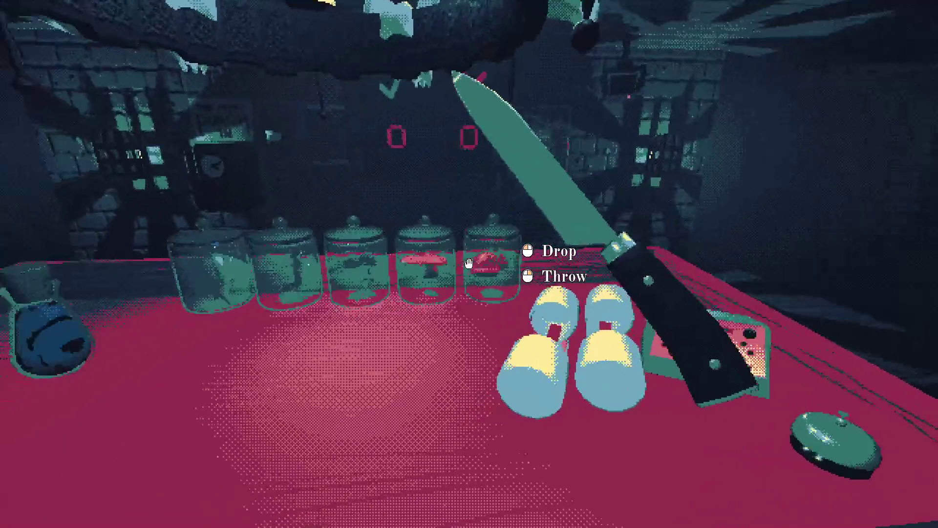
click(469, 264)
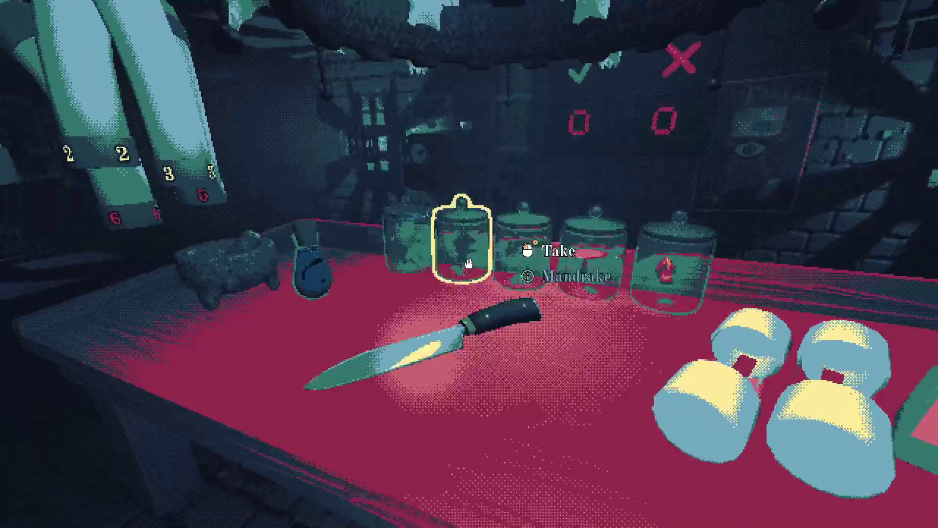
Spawn a frog with the console command 'a frog', inspect it, and drop it on the table
key(grave)
text(a fr)
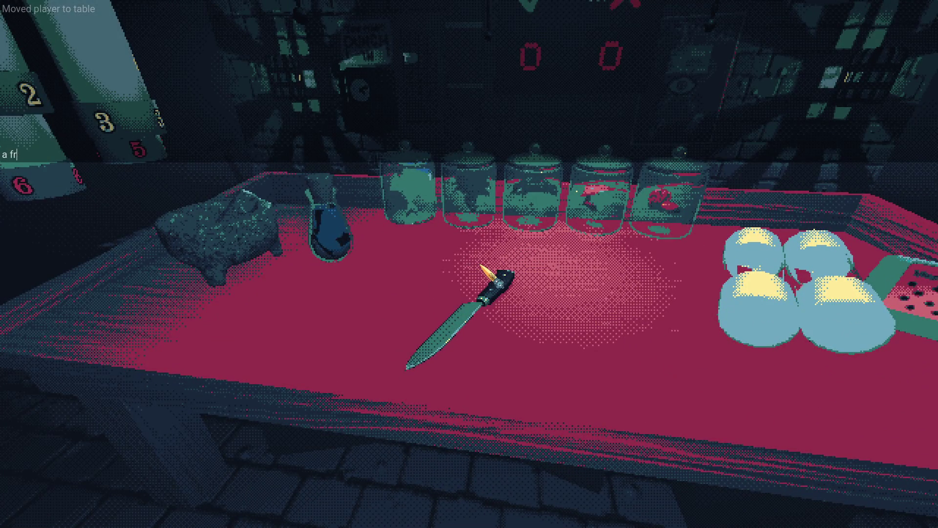
text(og)
key(Return)
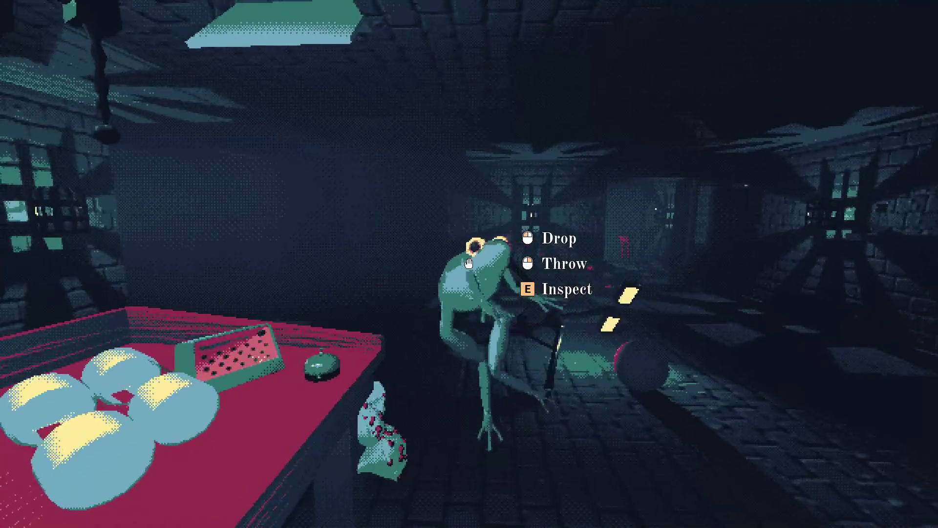
key(e)
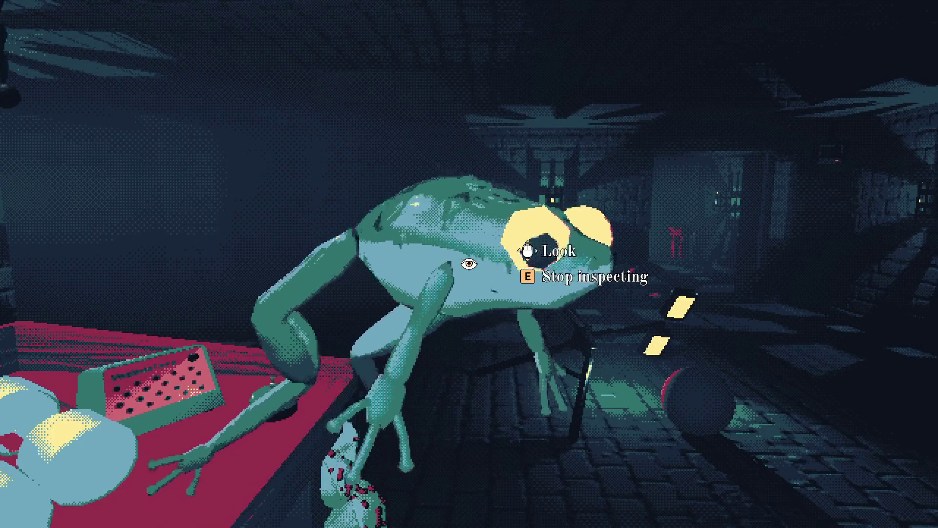
key(e)
click(469, 264)
Run the console commands 'vertical' and 'crosshair vertical'
key(grave)
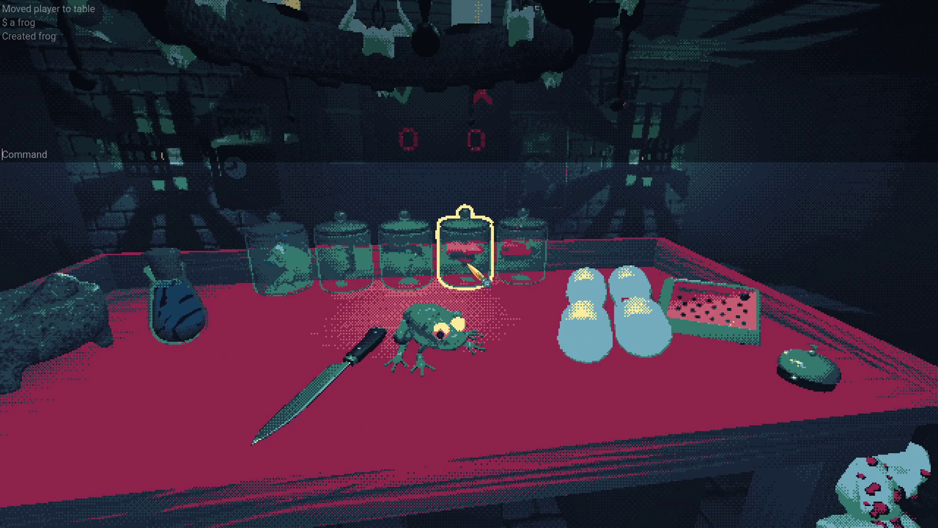
text(vertical)
key(Return)
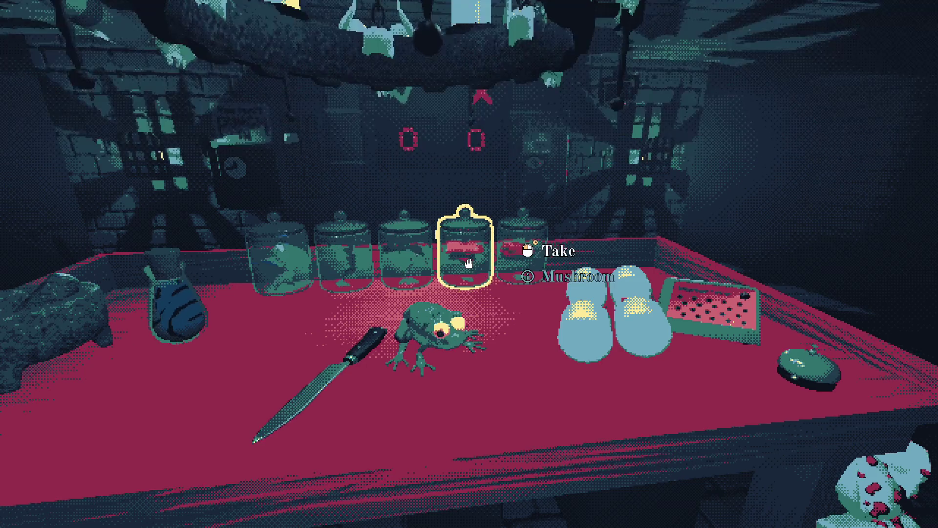
key(grave)
text(crosshair vertical)
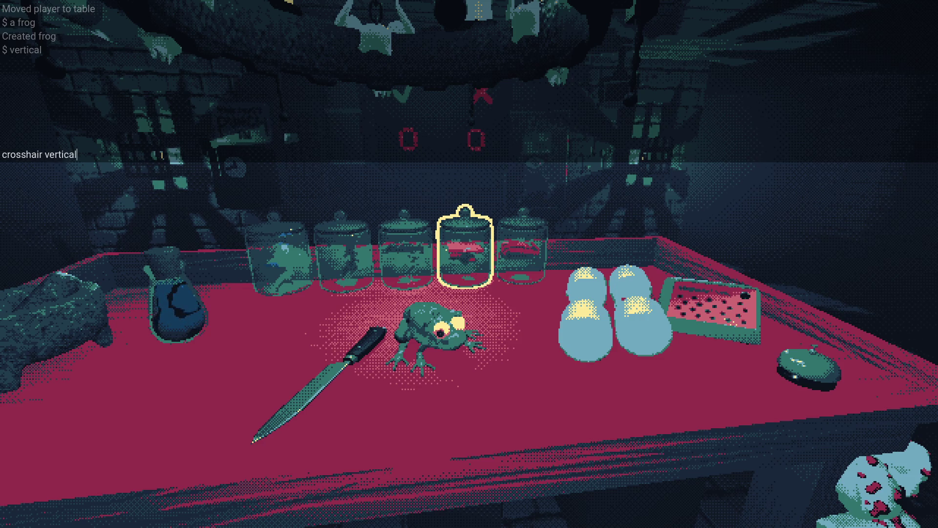
key(Return)
key(grave)
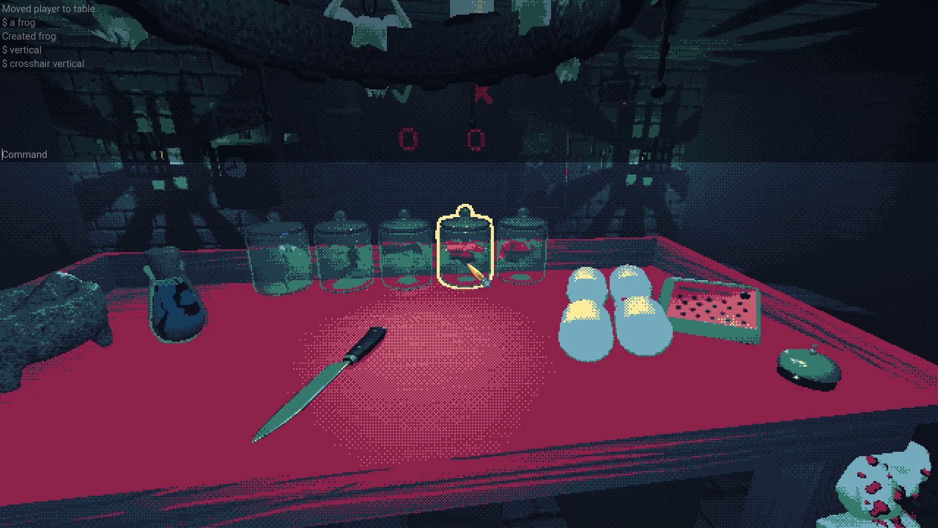
Switch to the Godot editor and go to line 335 of global.gd
key(grave)
key(alt+Tab)
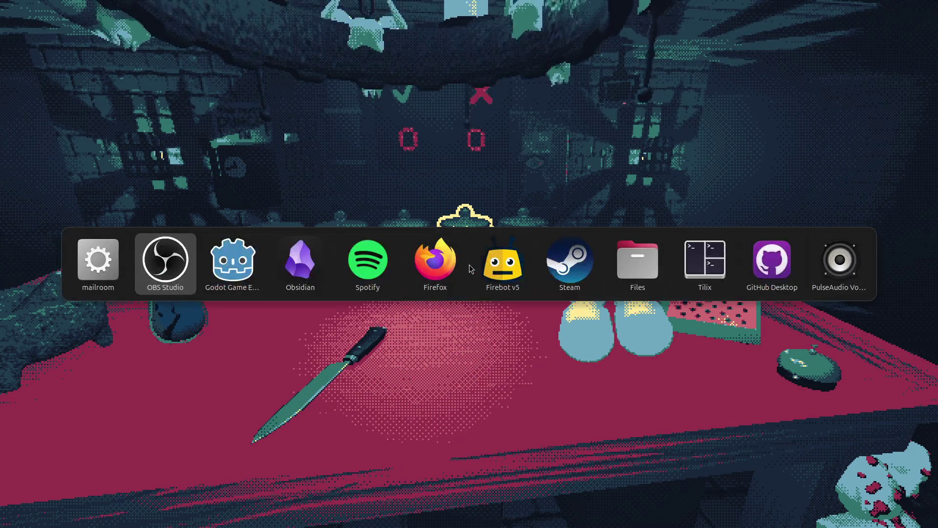
key(alt+Tab)
click(469, 264)
Open main.gd and search all project files for 'vertical', finding 27 matches
key(ctrl+shift+f)
key(Escape)
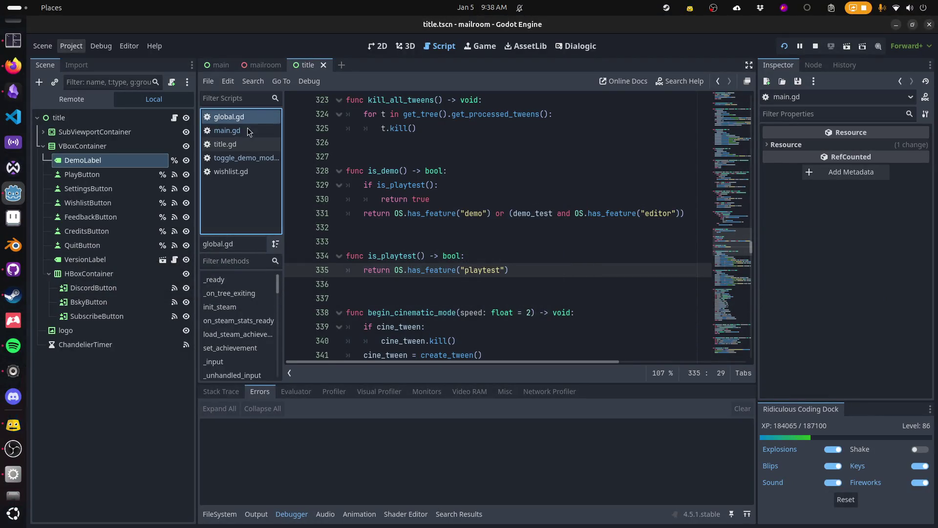
click(227, 130)
click(424, 169)
key(ctrl+shift+f)
text(ical)
key(Return)
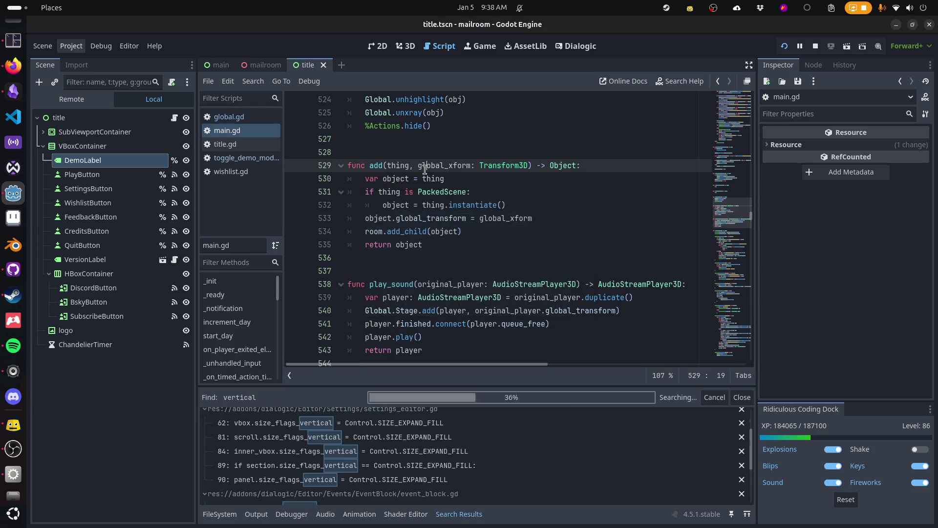
scroll(407, 429, down, 10)
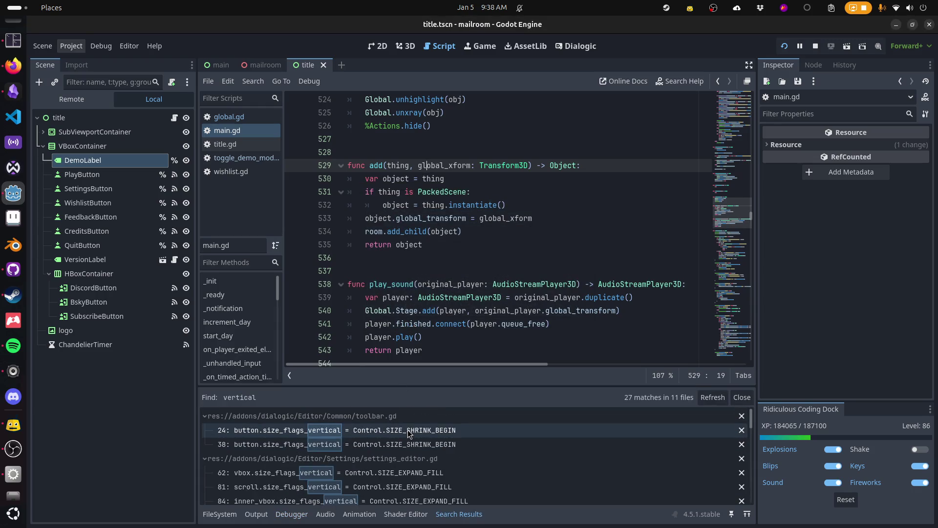
scroll(407, 429, up, 2)
Search main.gd for 'vert', then resume the paused game
click(500, 237)
key(ctrl+f)
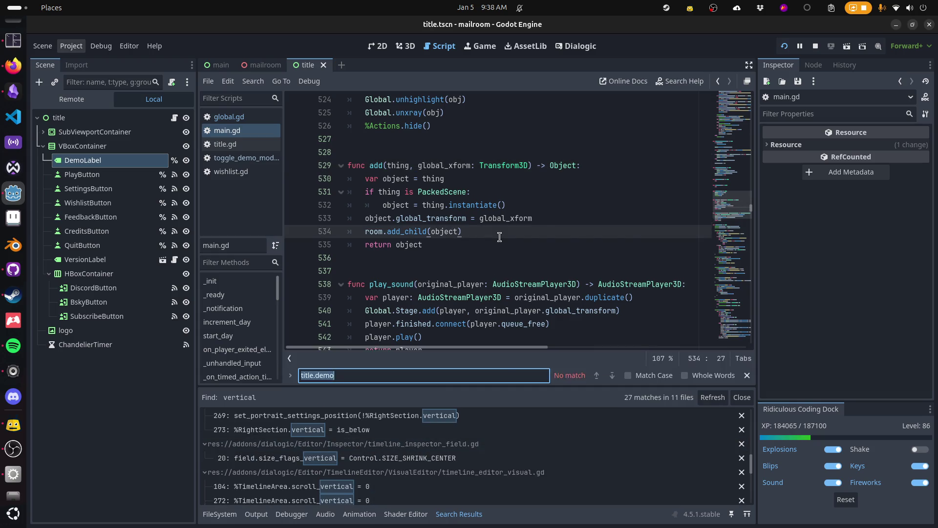
text(vert)
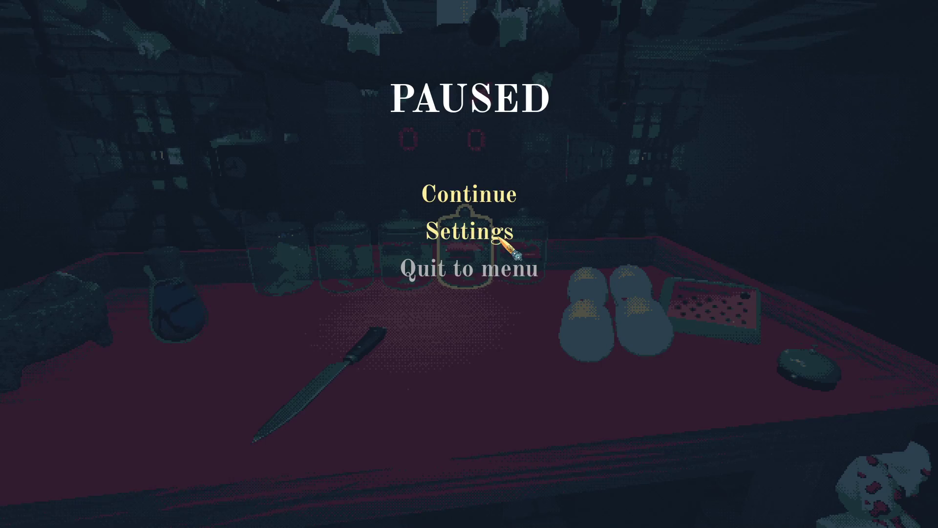
click(446, 192)
Run the console command 'actionui vertical' to make action prompts vertical
key(grave)
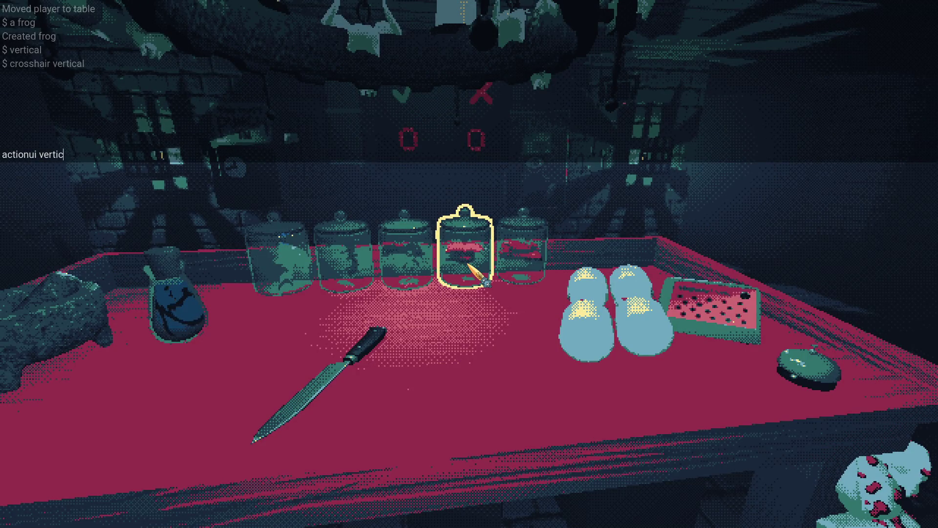
text(al)
key(Return)
key(grave)
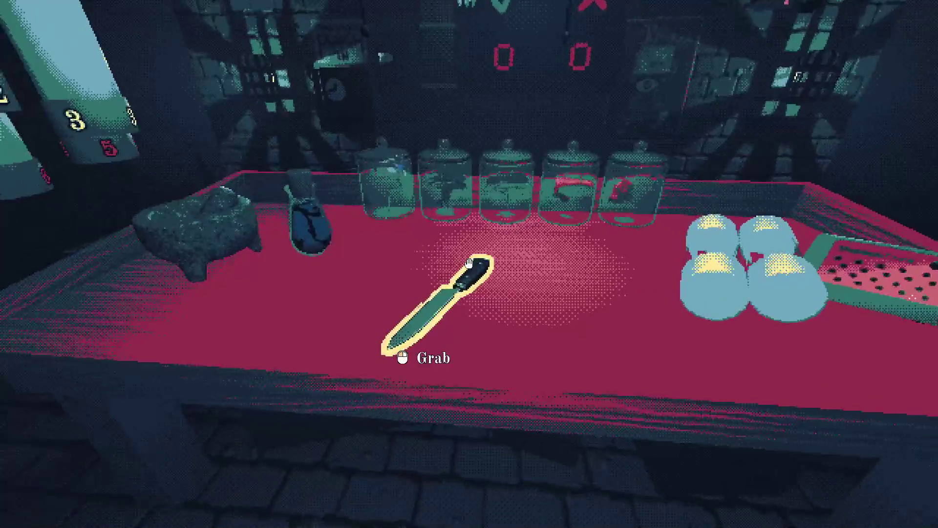
Pick up and drop the knife several times and move the frog from the floor onto the table
click(468, 264)
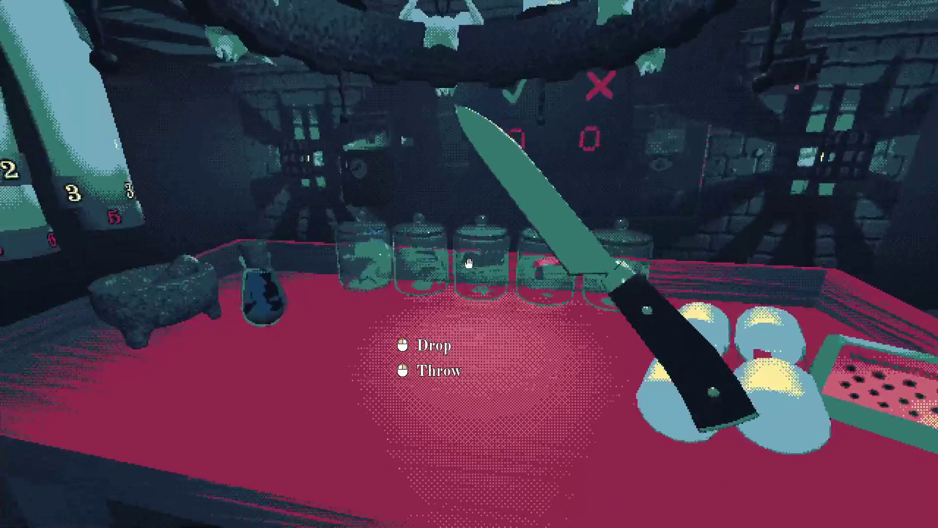
click(469, 263)
click(469, 264)
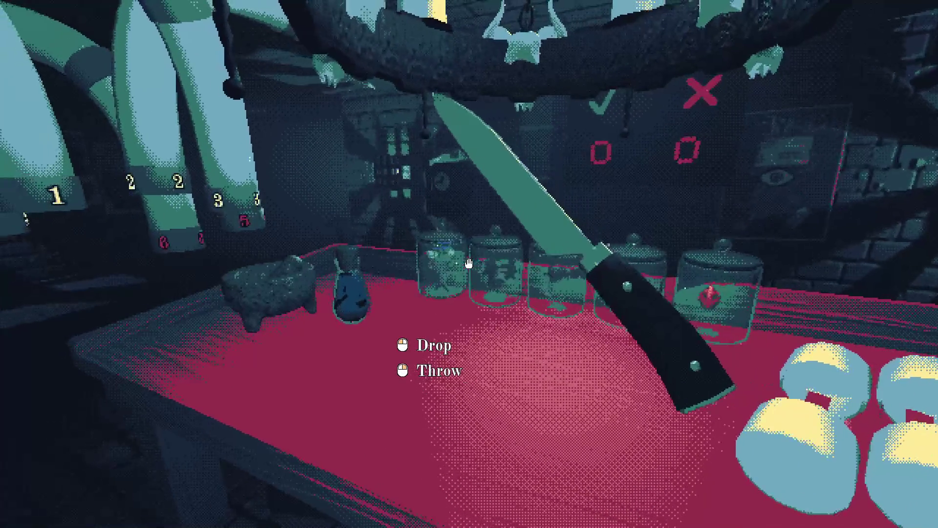
click(468, 263)
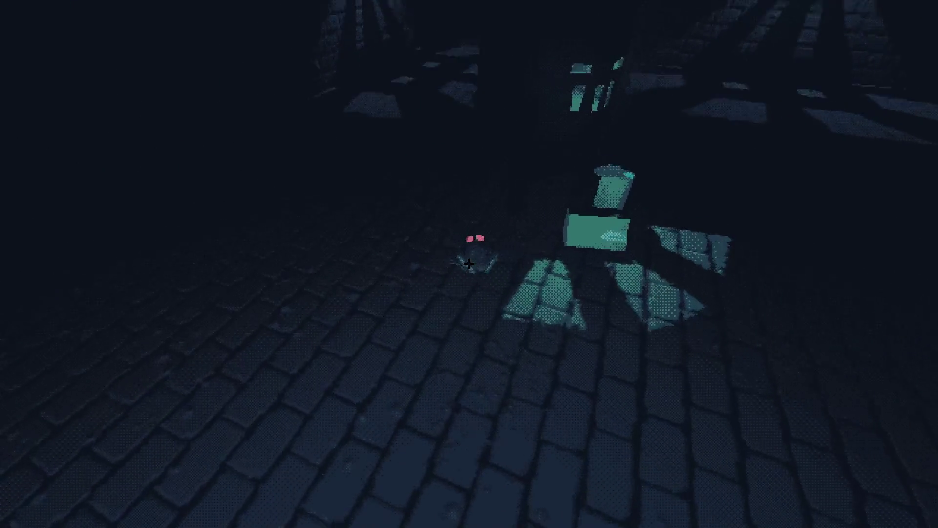
click(469, 263)
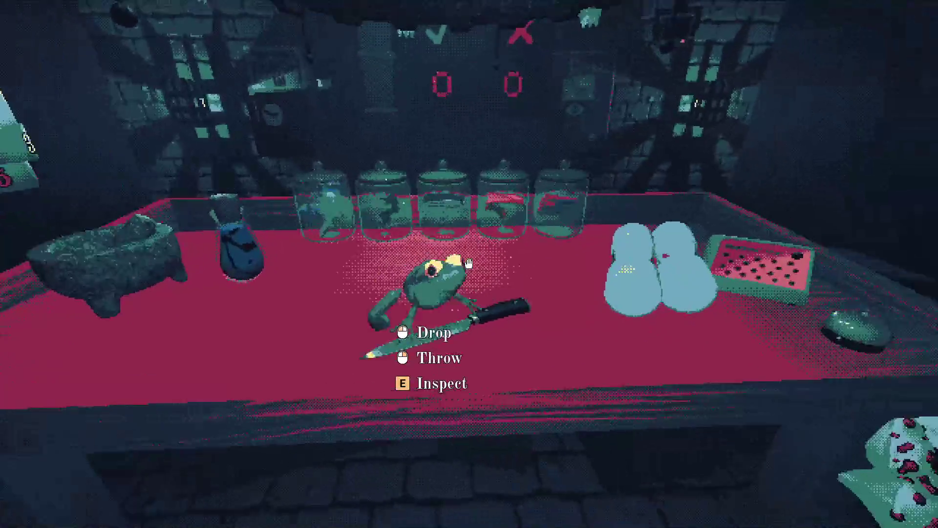
click(468, 263)
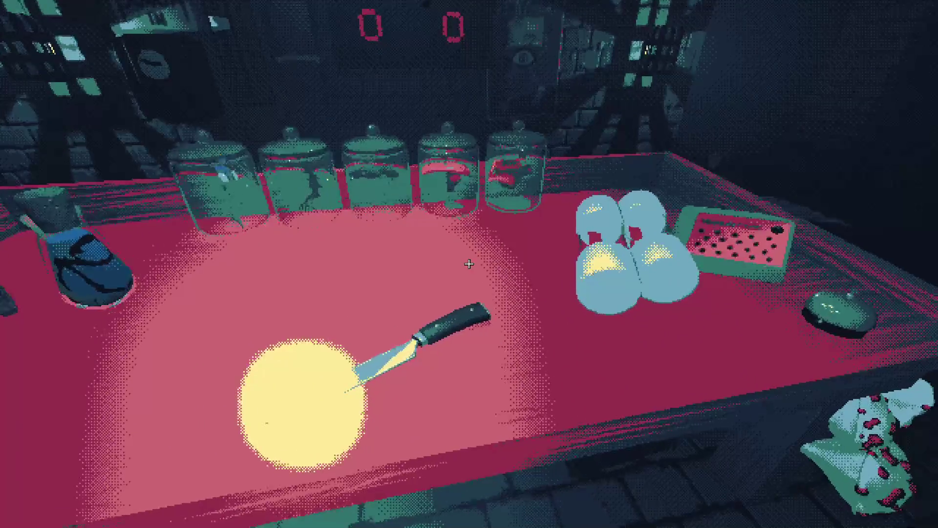
click(468, 263)
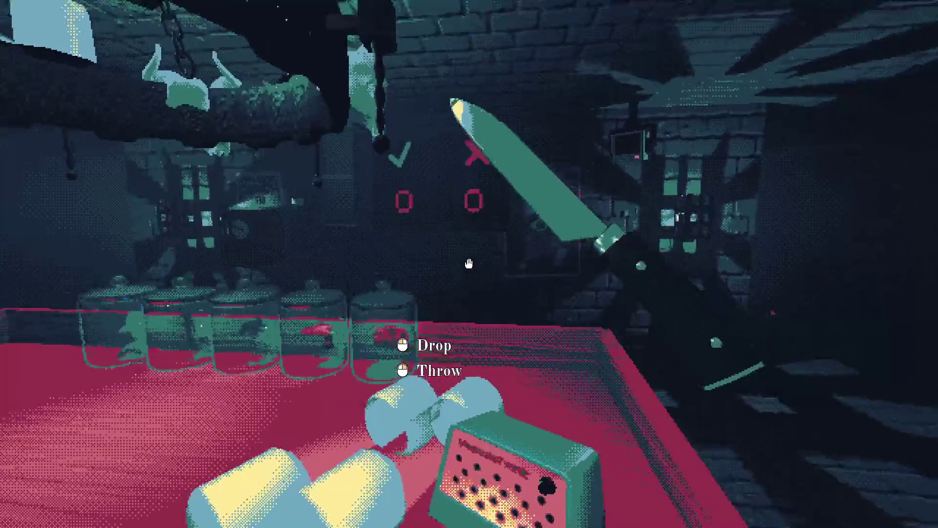
click(468, 264)
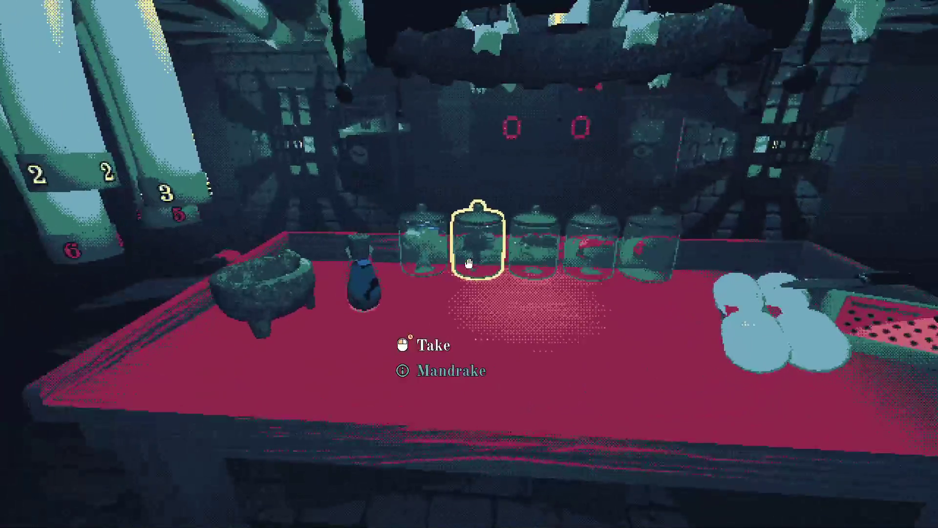
Run the 'mail' console command, which halts at command_runner.gd line 33 with an error
key(grave)
key(Return)
key(grave)
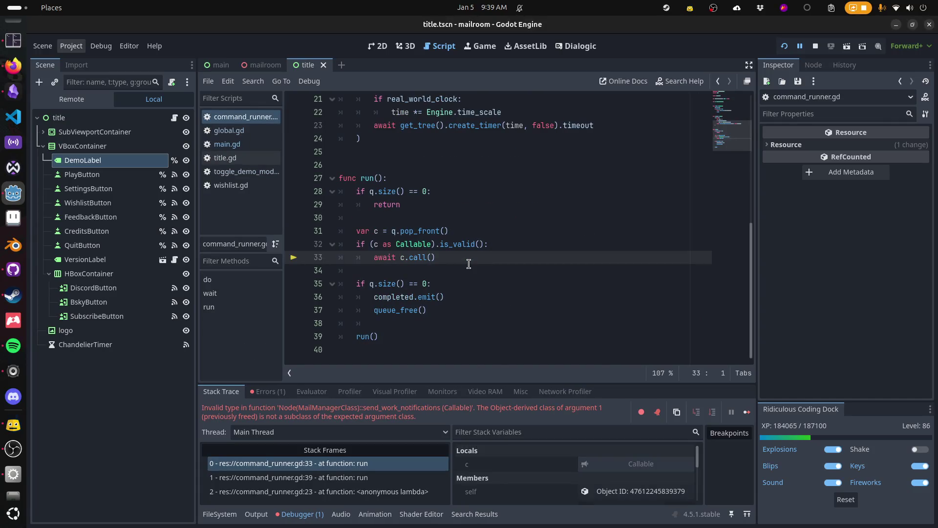
Resume past the debugger error, inspect the introductory-offer letter, and burn it in the furnace
key(alt+Tab)
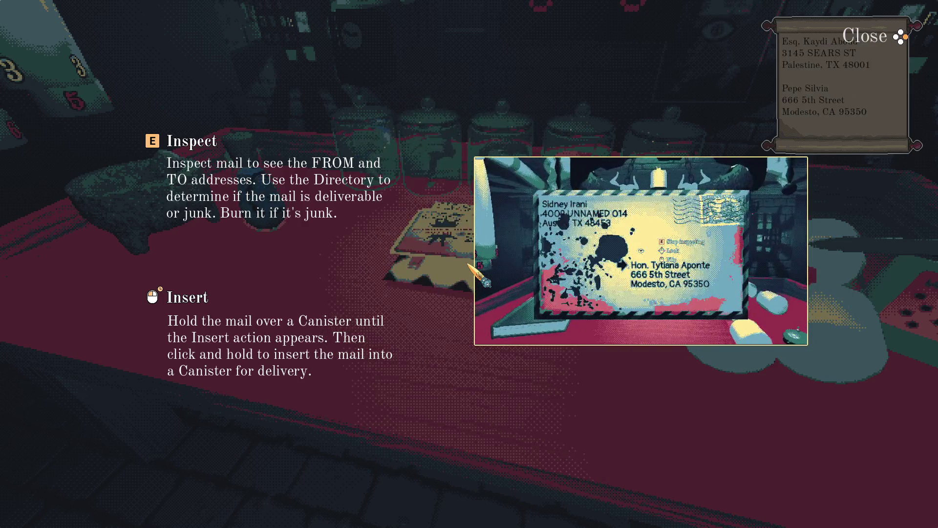
click(468, 264)
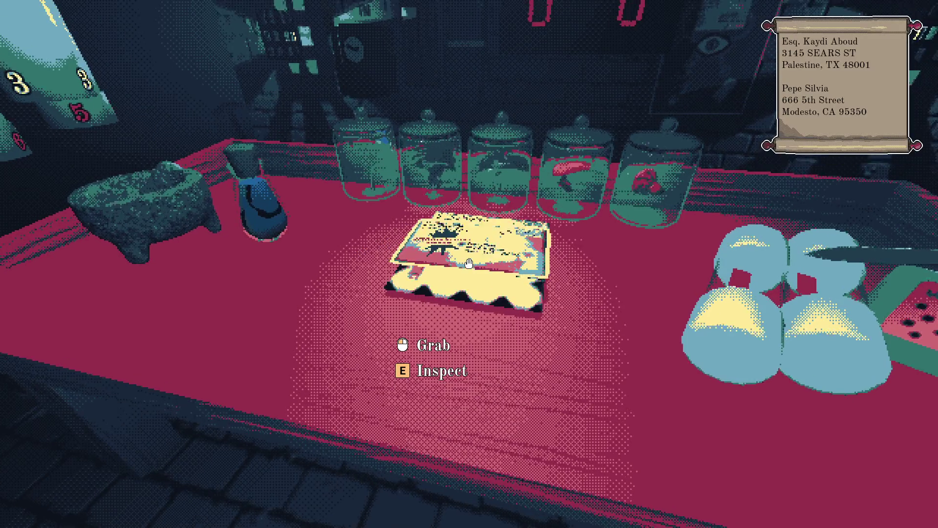
key(e)
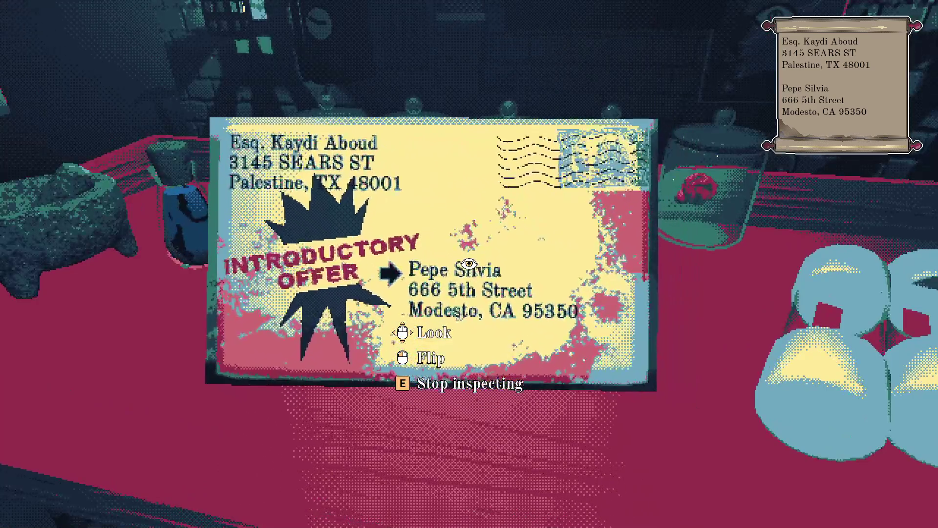
key(e)
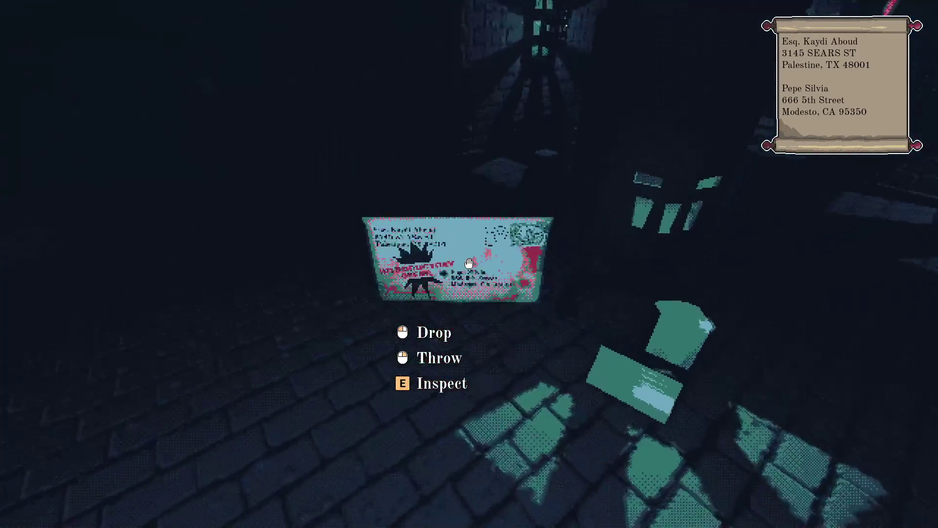
click(469, 264)
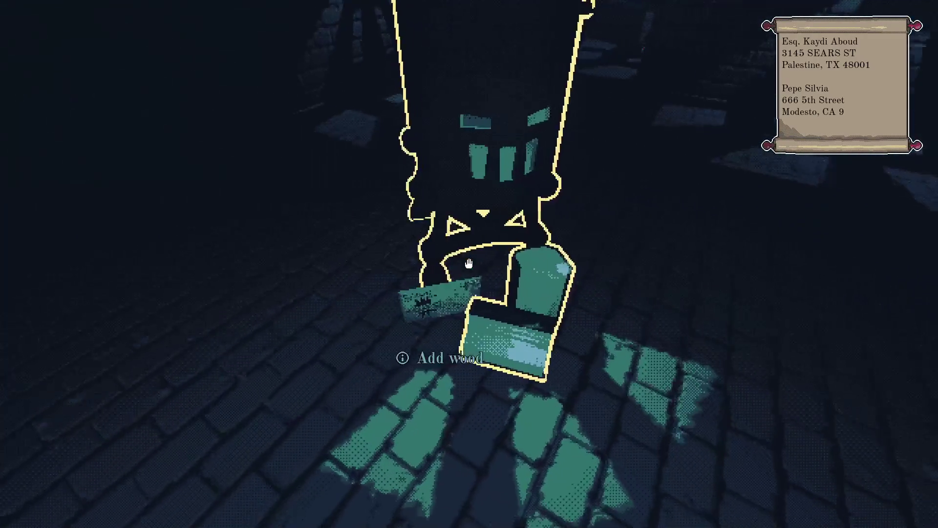
drag(469, 263, 469, 264)
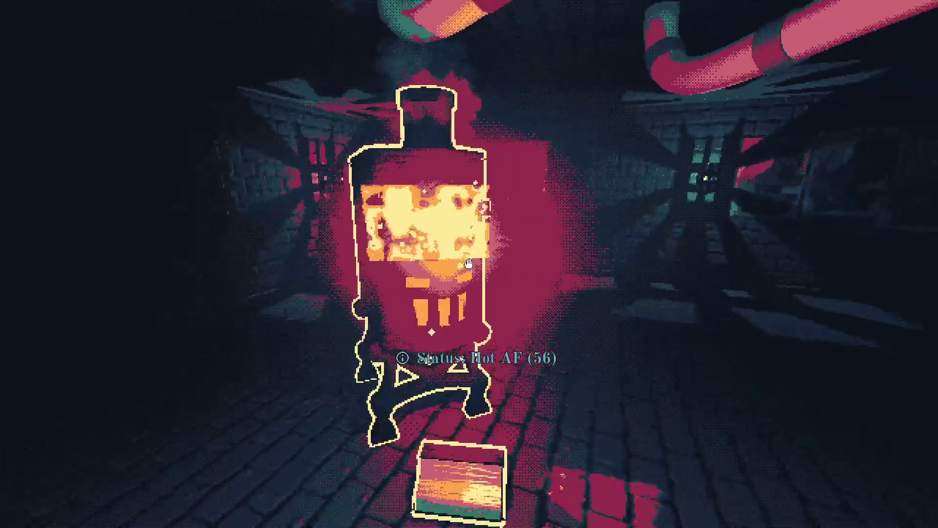
Inspect the next letter, send it in a canister down tube 2 to floor 2, and punch in
key(w)
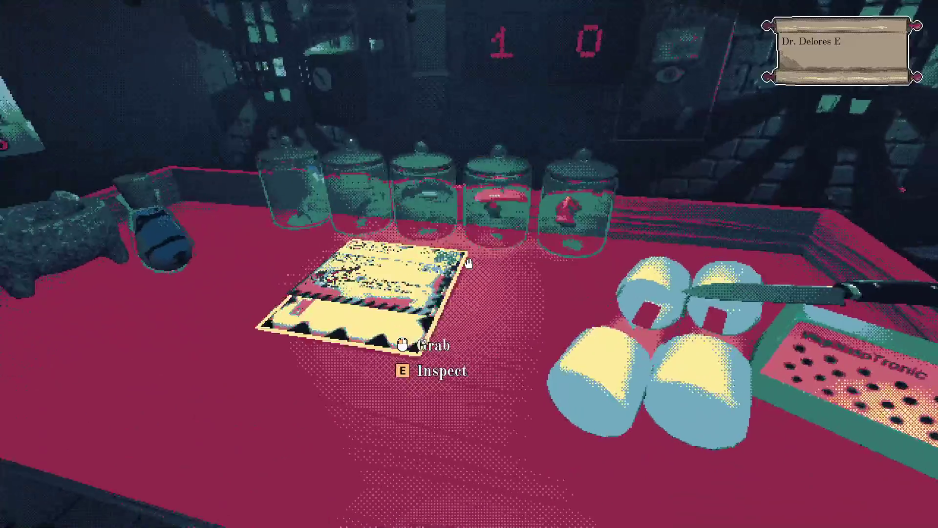
click(469, 263)
key(e)
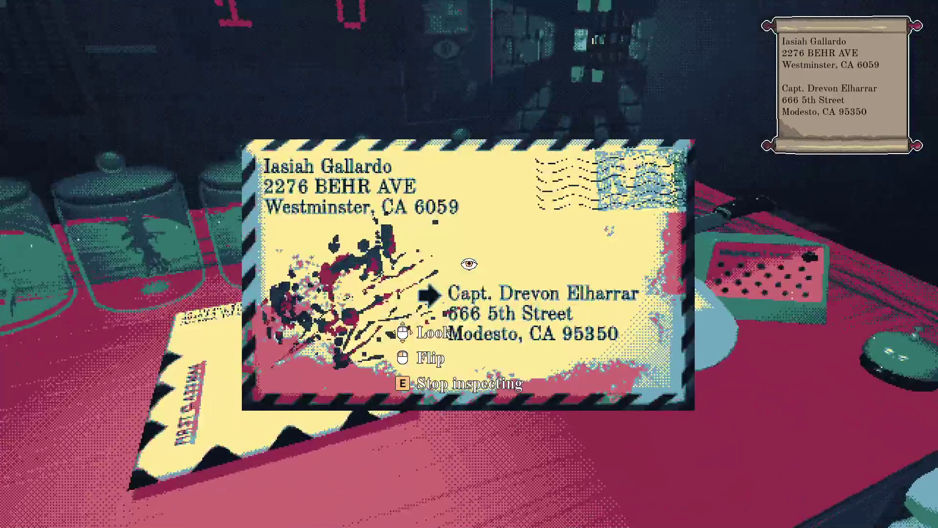
key(e)
click(469, 263)
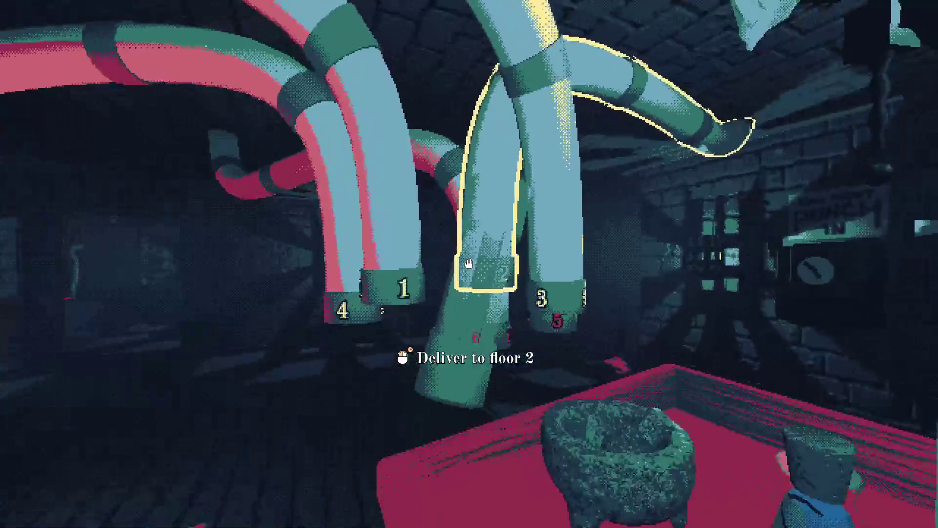
click(469, 263)
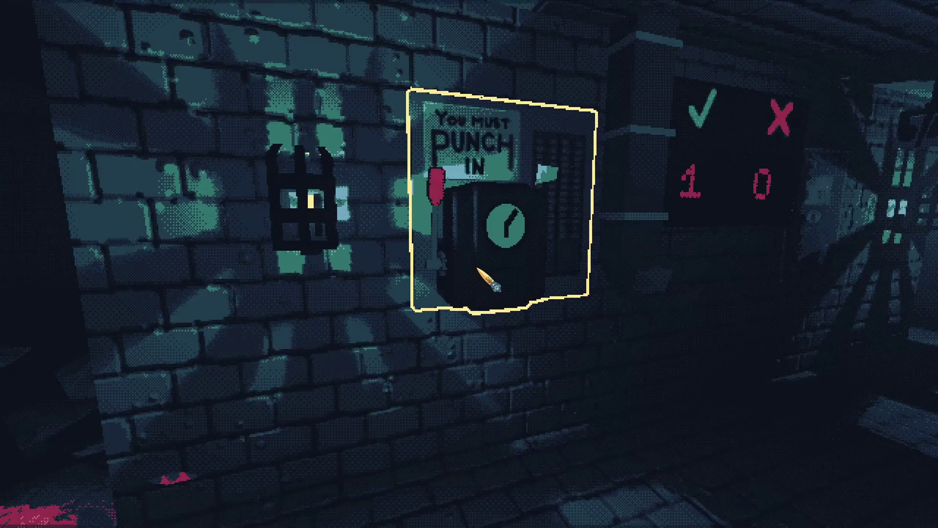
click(478, 269)
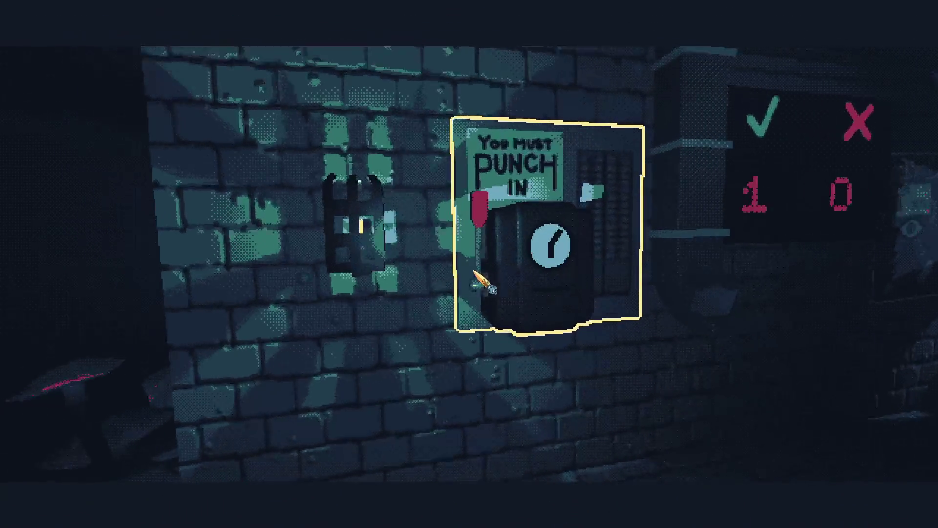
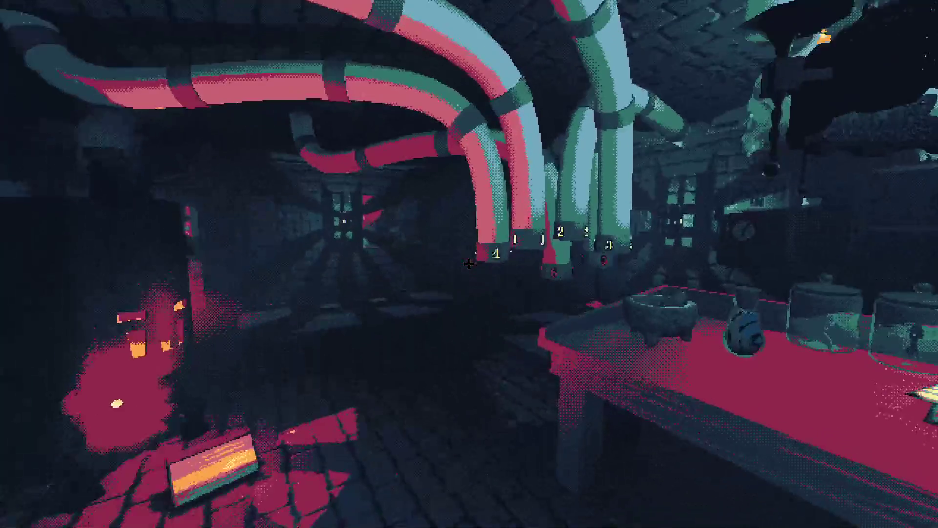
Walk past the numbered pipes, through the doorway and down the red-lit corridor to the compressor
key(w)
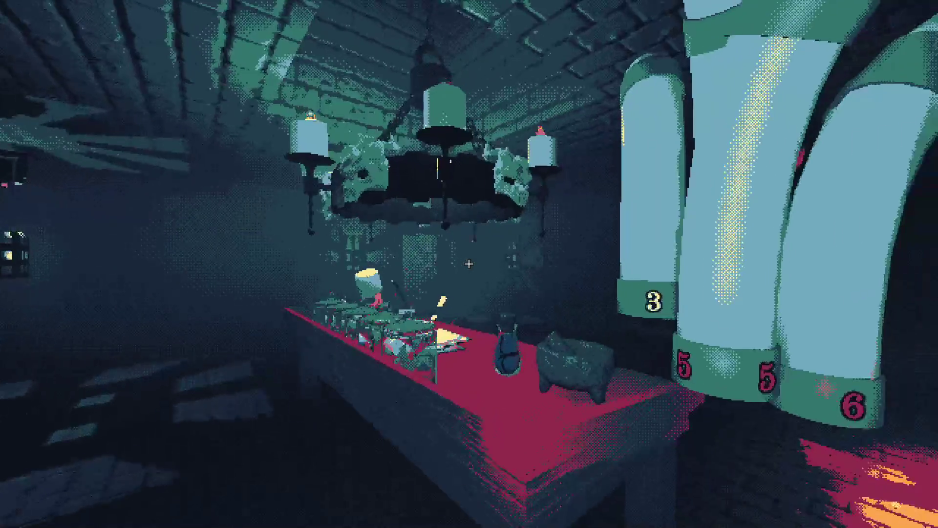
key(w)
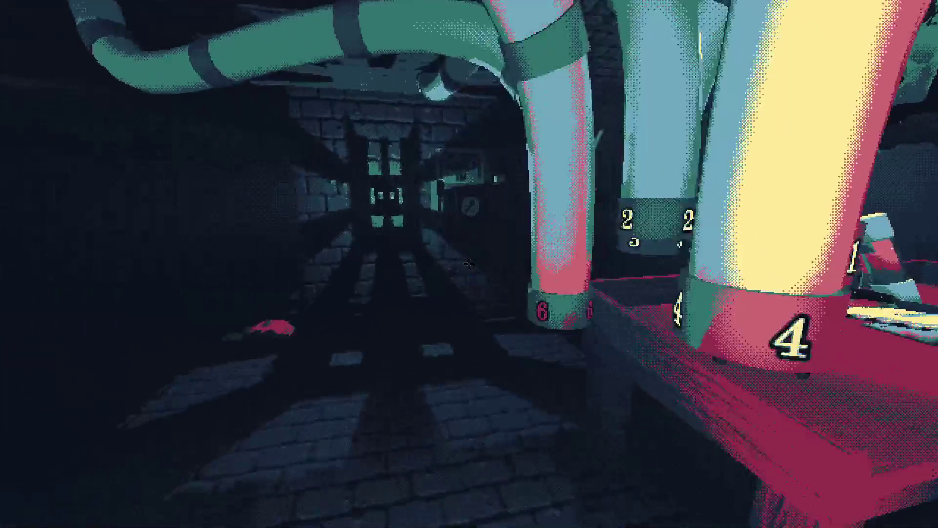
key(grave)
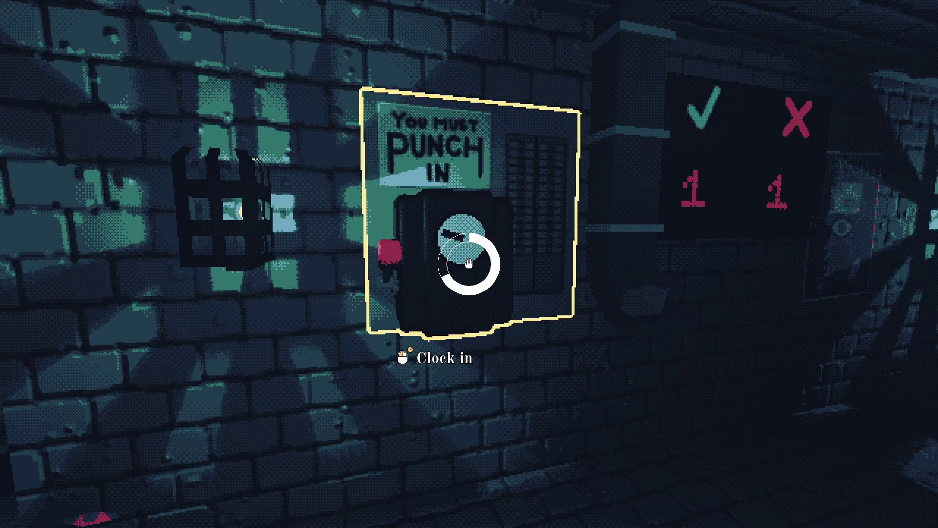
key(w)
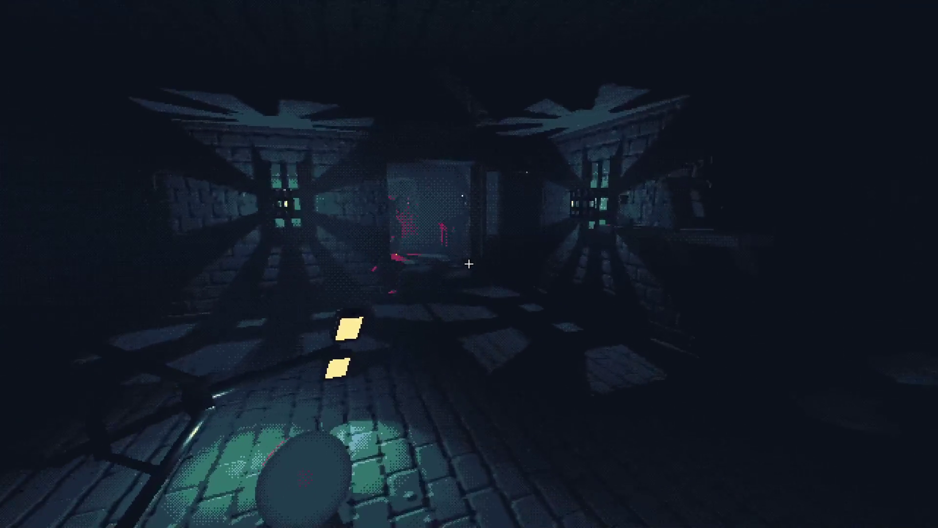
key(w)
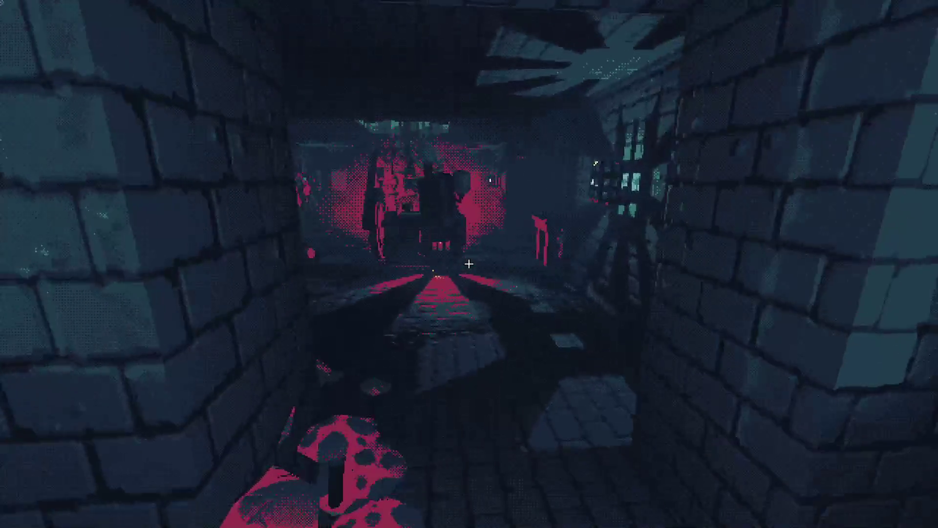
key(w)
key(w)
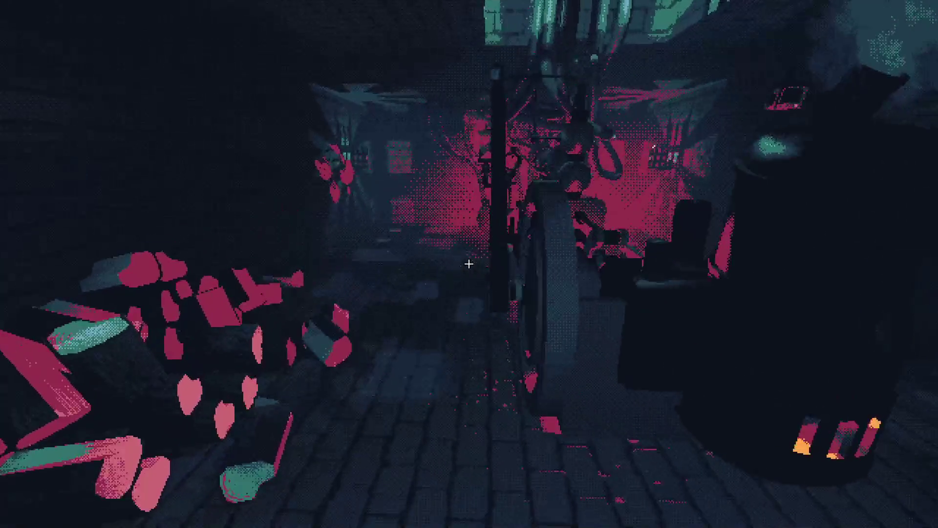
key(w)
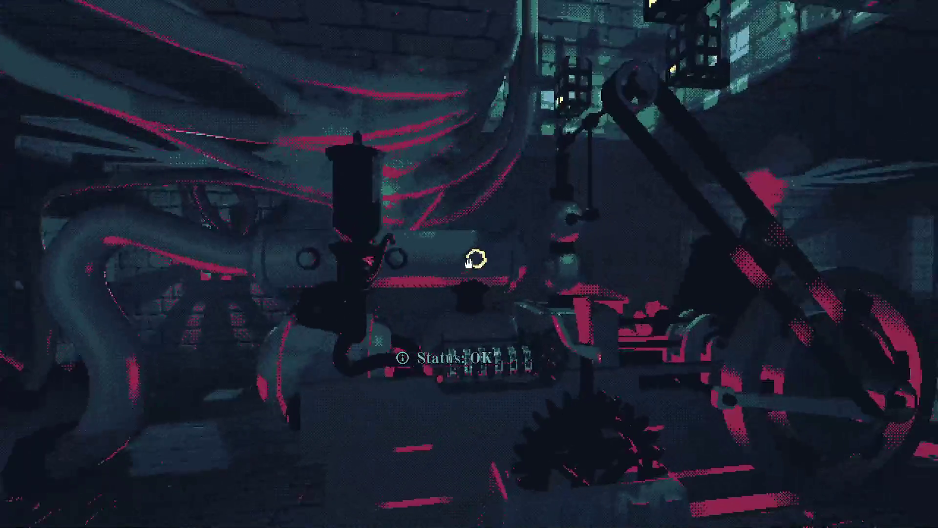
key(w)
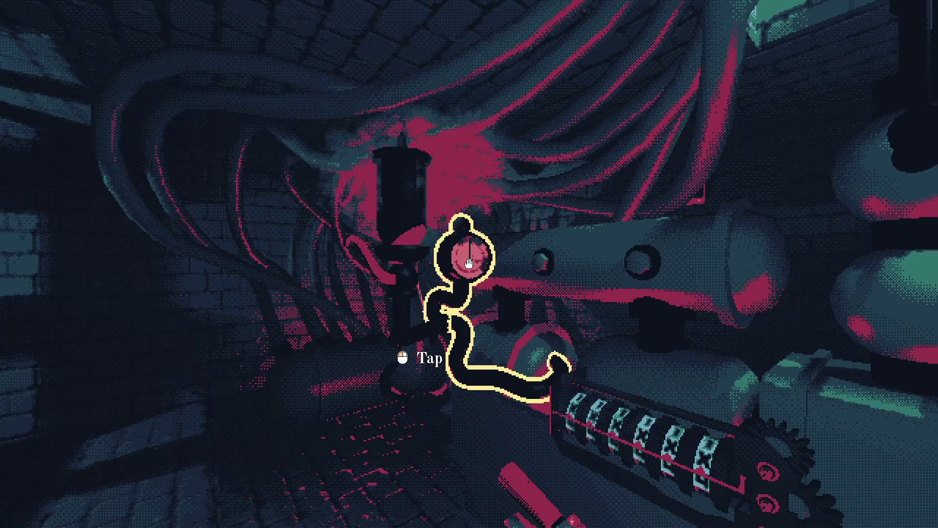
Tap the red pressure gauge and start the compressor
click(469, 264)
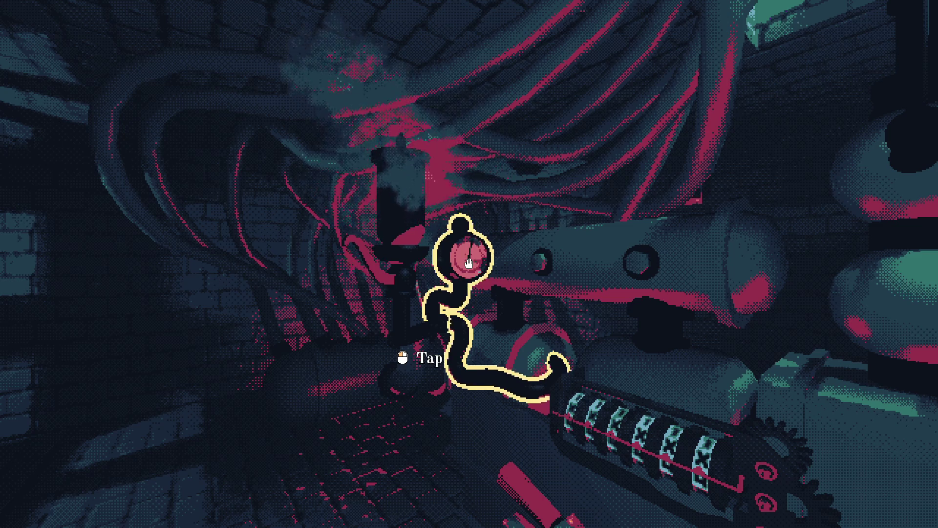
mouse_move(469, 264)
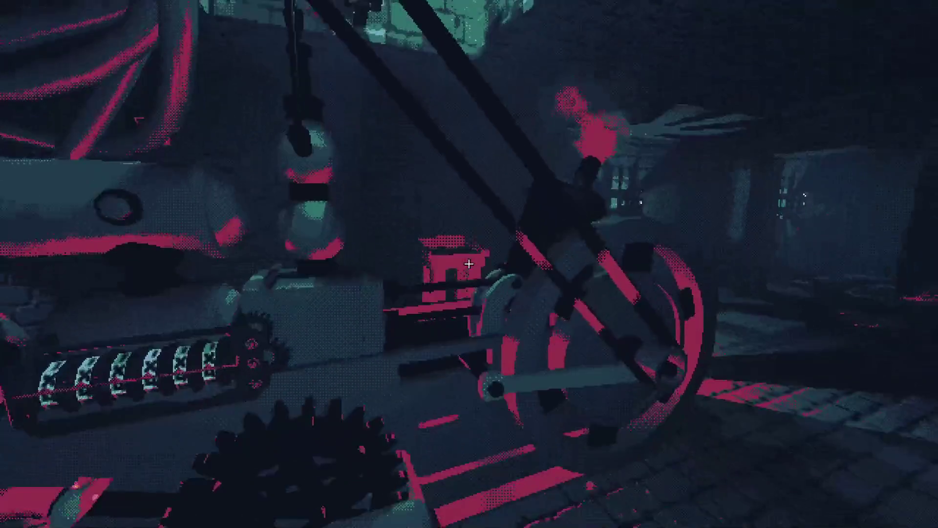
click(469, 264)
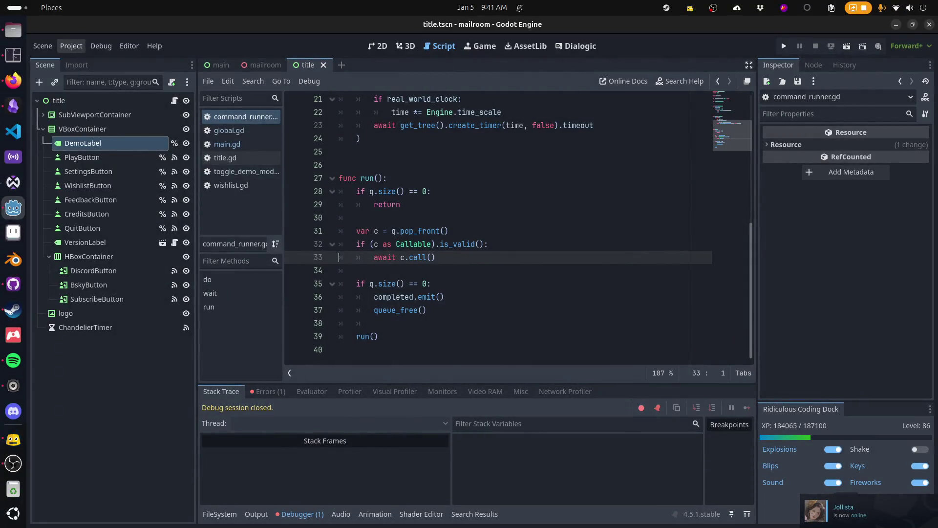
Show the Activities overview with the Godot, Steam, file manager and GitHub windows
key(alt+Tab)
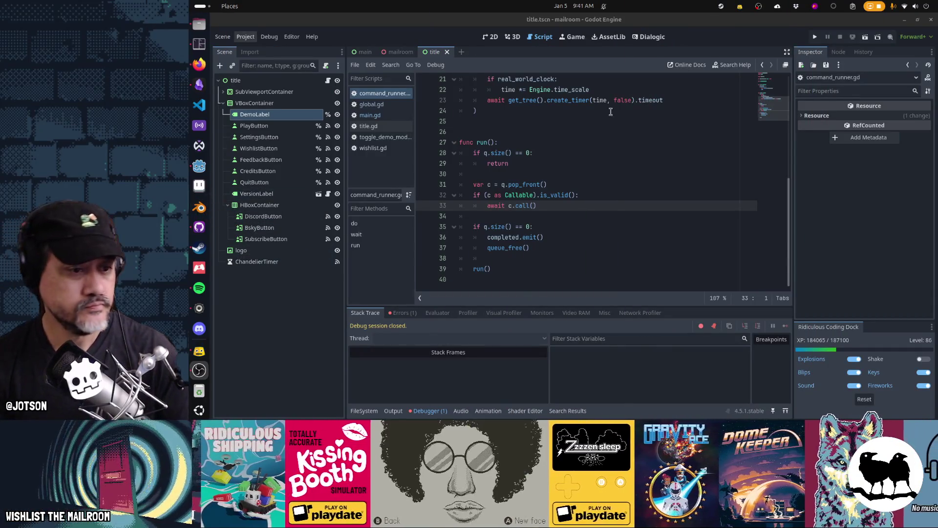
key(alt+Tab)
scroll(589, 104, up, 1)
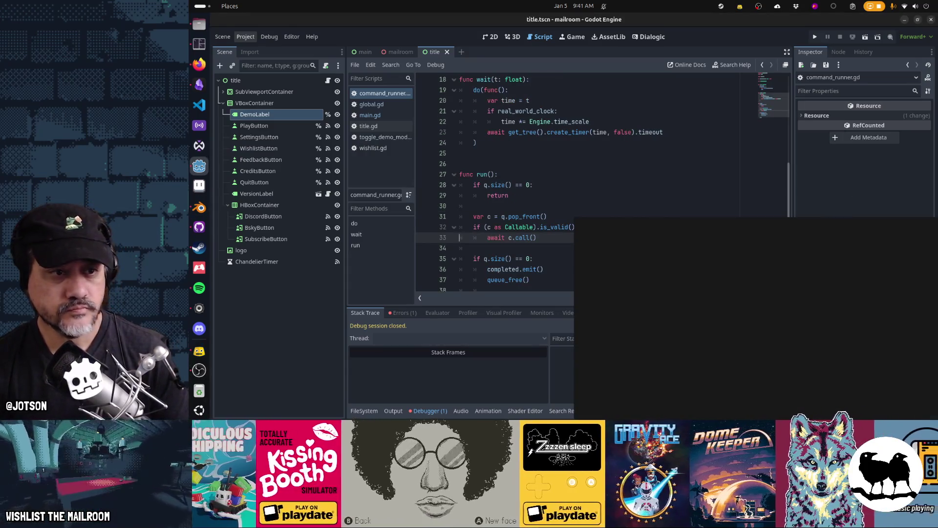
key(super)
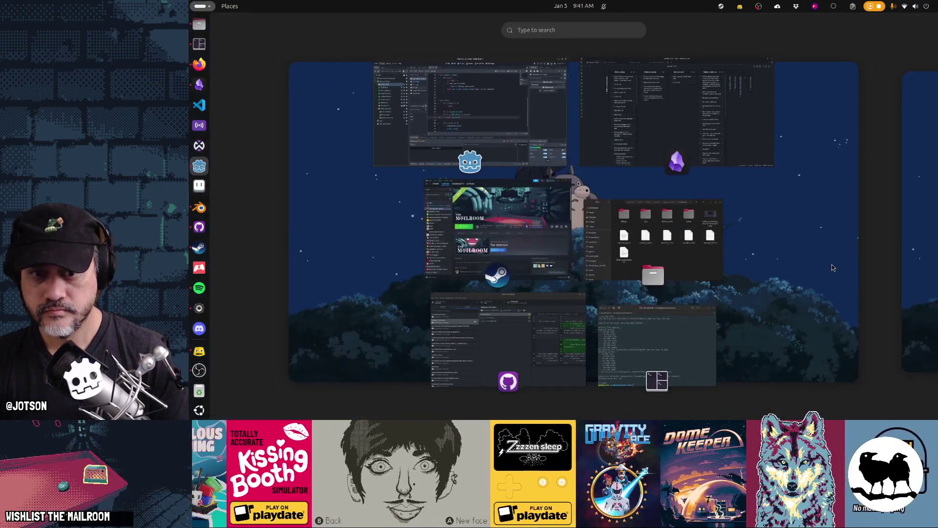
Bring Blender to the front, dismiss the splash screen and orbit around the default cube
click(621, 235)
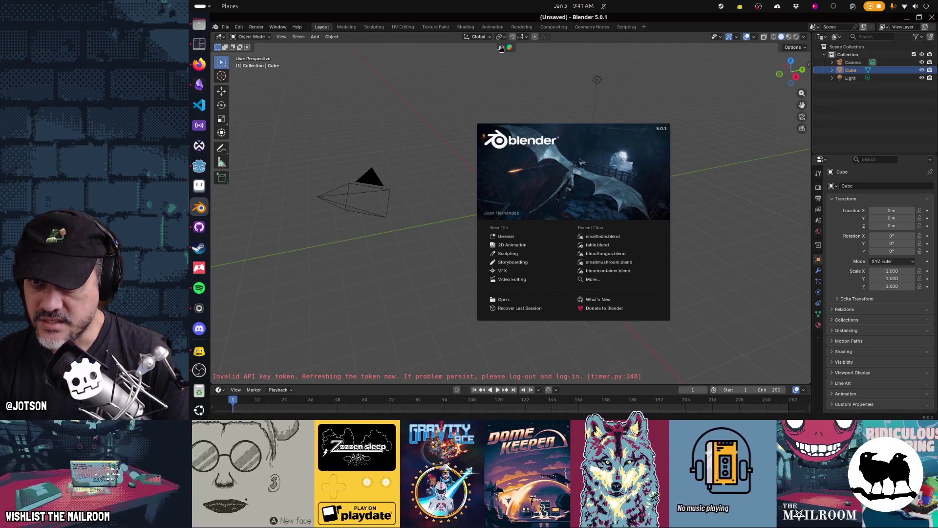
click(503, 48)
click(504, 47)
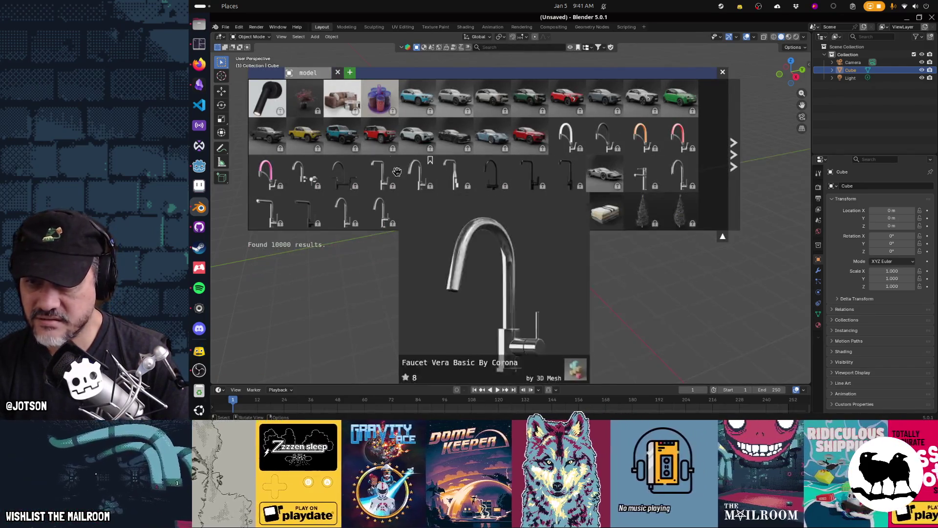
click(226, 28)
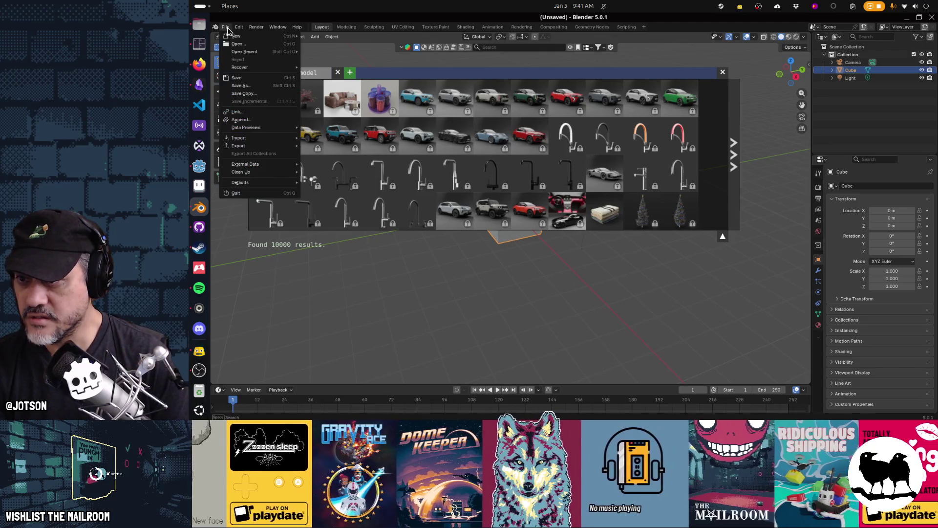
click(403, 47)
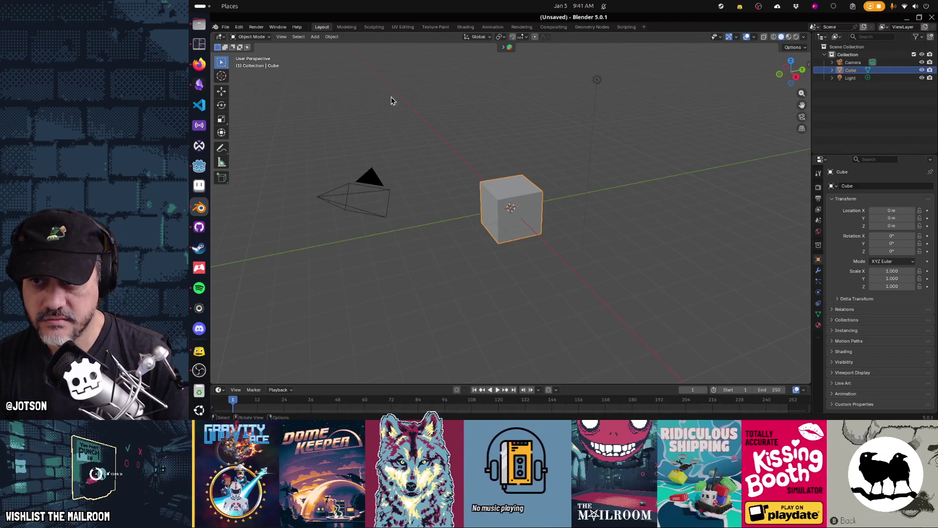
drag(445, 238, 460, 226)
key(KP_7)
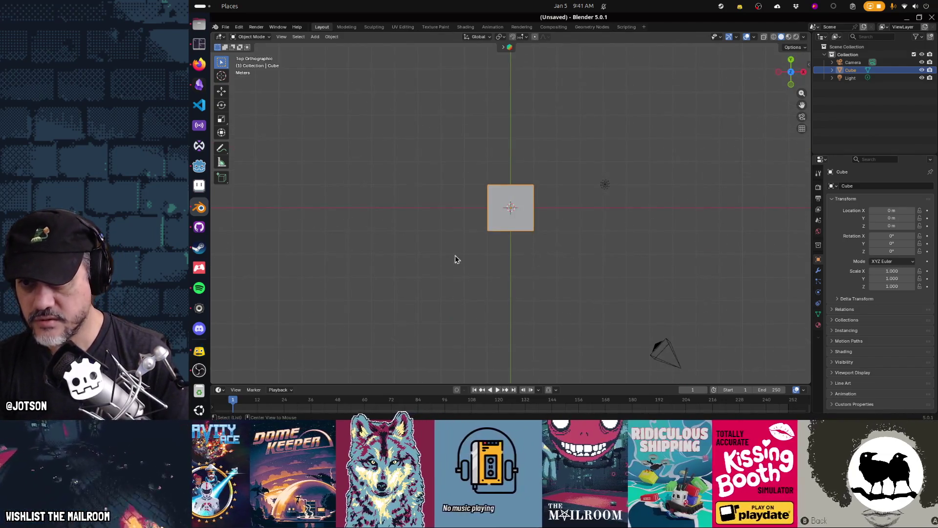
mouse_move(587, 293)
mouse_down()
mouse_move(611, 280)
mouse_move(505, 320)
mouse_move(528, 293)
mouse_move(490, 259)
mouse_up()
Start a Video Editing file, then open vertical.blend from recent files and return to Godot
click(225, 27)
mouse_move(237, 36)
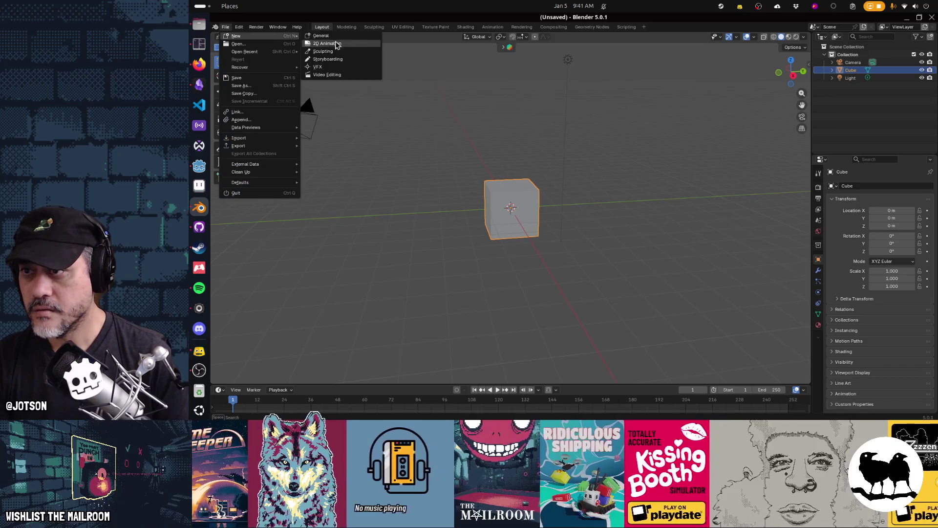
click(327, 75)
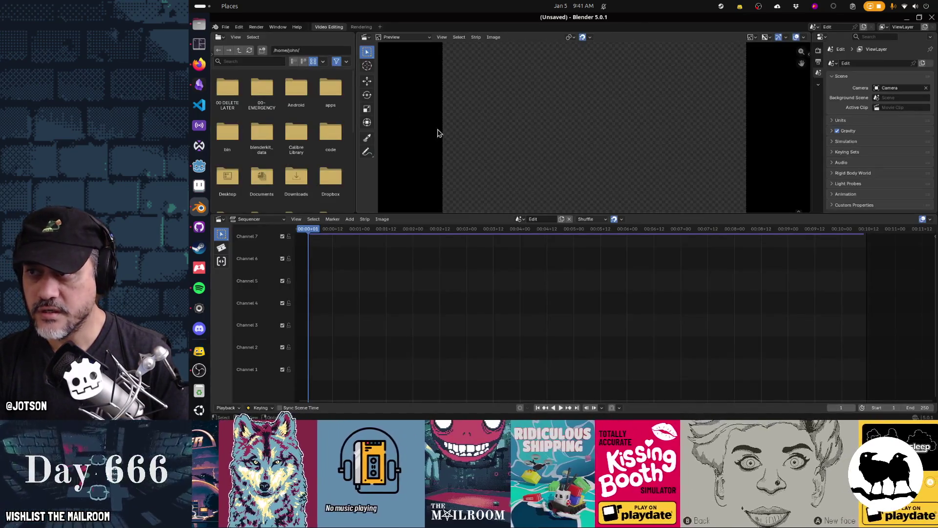
click(225, 27)
mouse_move(244, 51)
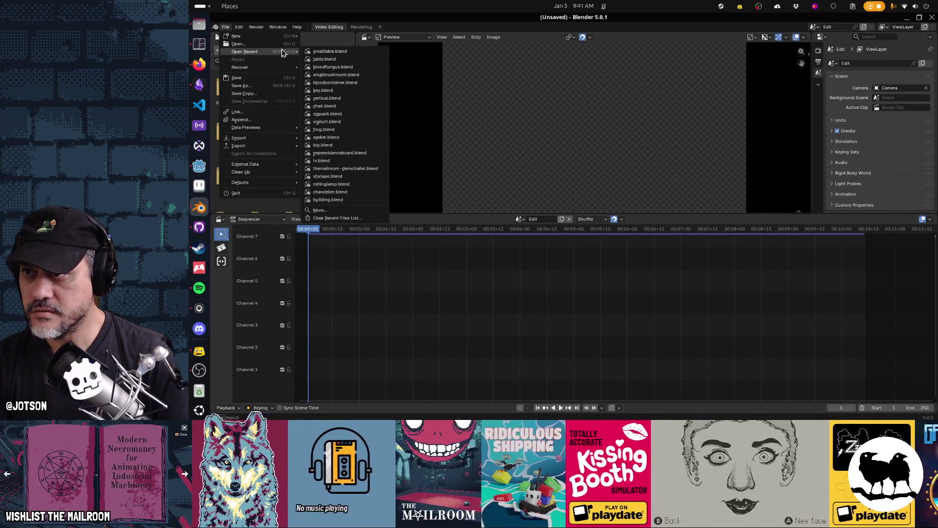
click(335, 99)
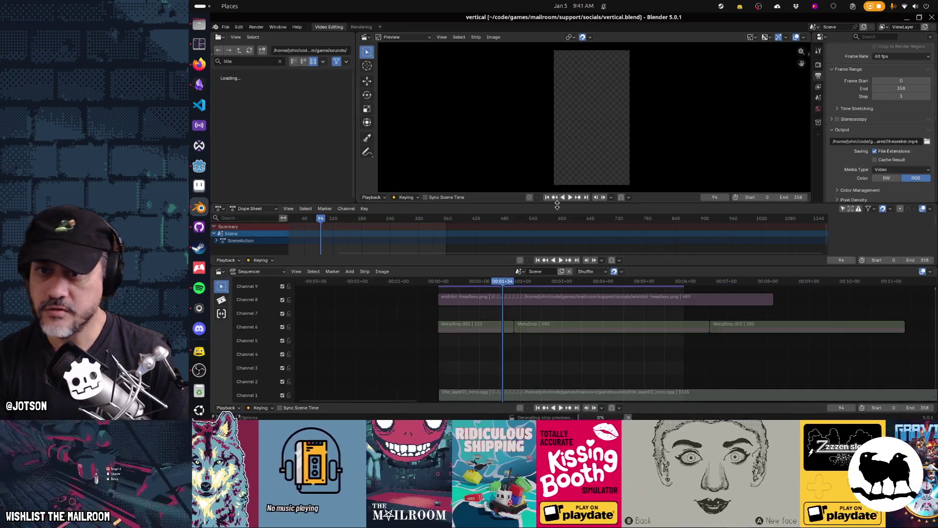
key(alt+Tab)
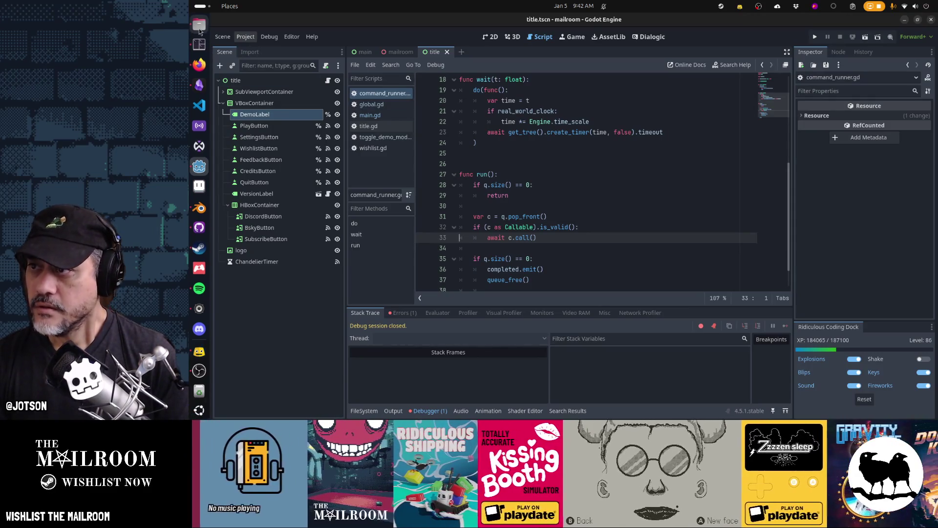
Show the Downloads folder in Files, glance at Blender, then return to the Downloads window
click(199, 25)
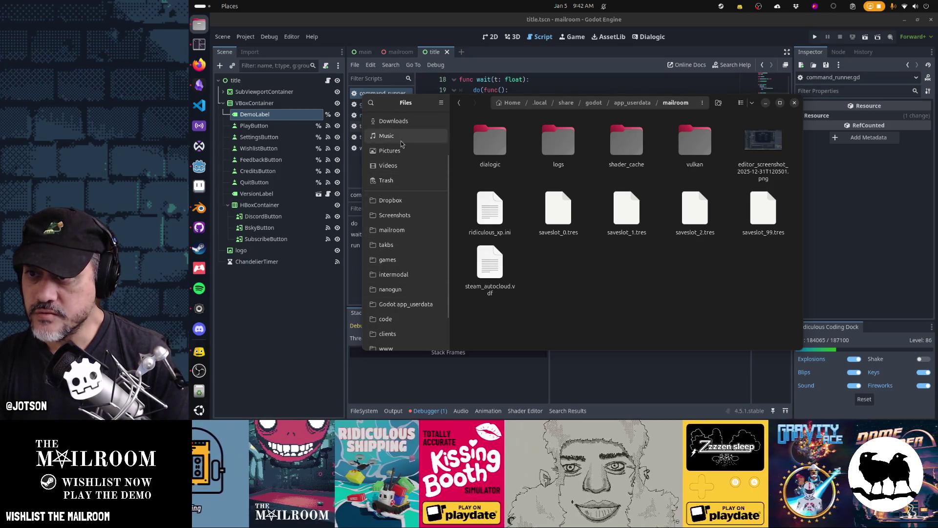
click(391, 121)
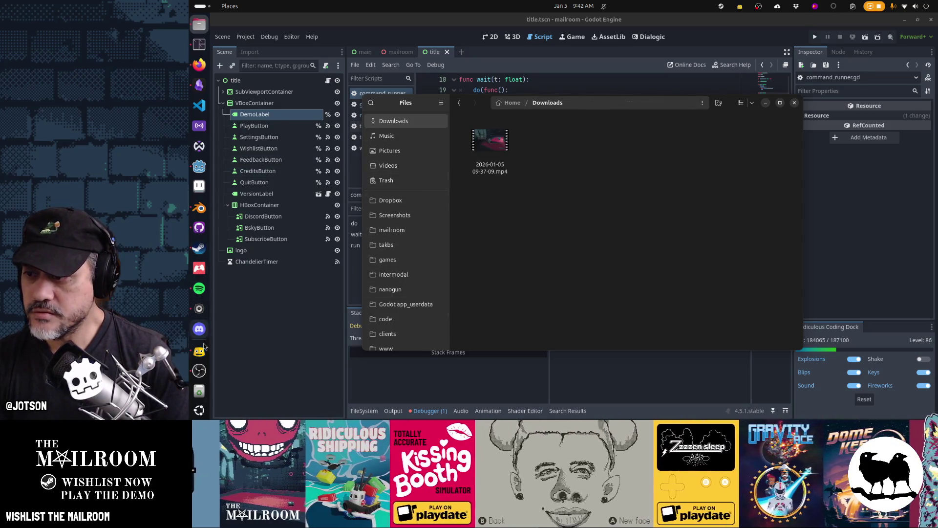
click(200, 207)
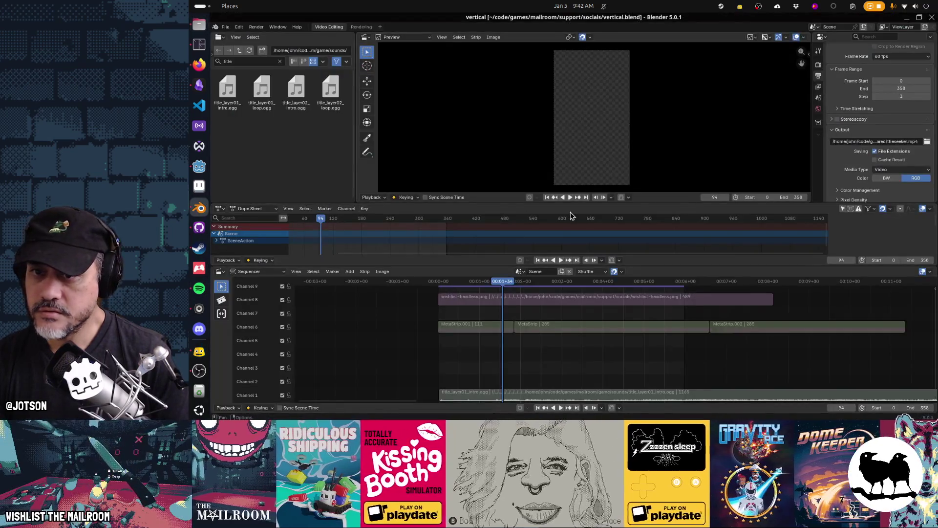
key(alt+Tab)
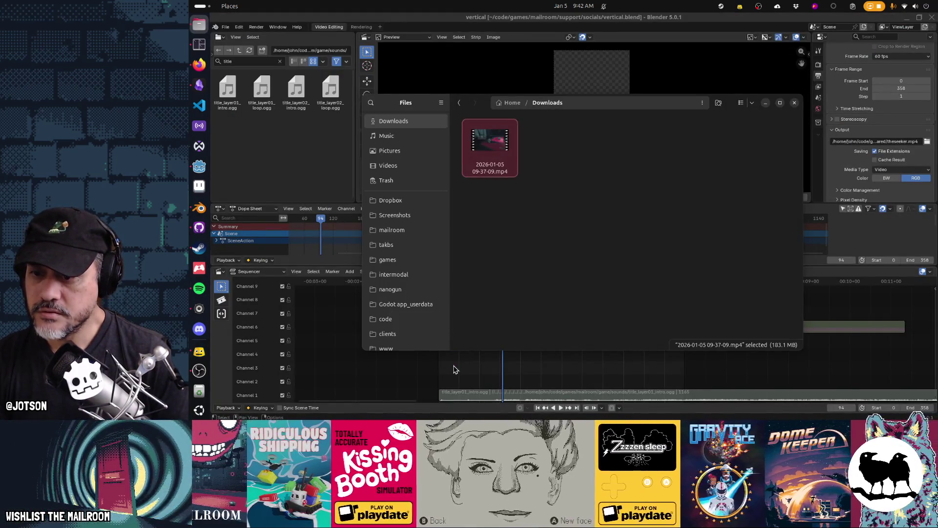
drag(453, 369, 453, 366)
right_click(480, 372)
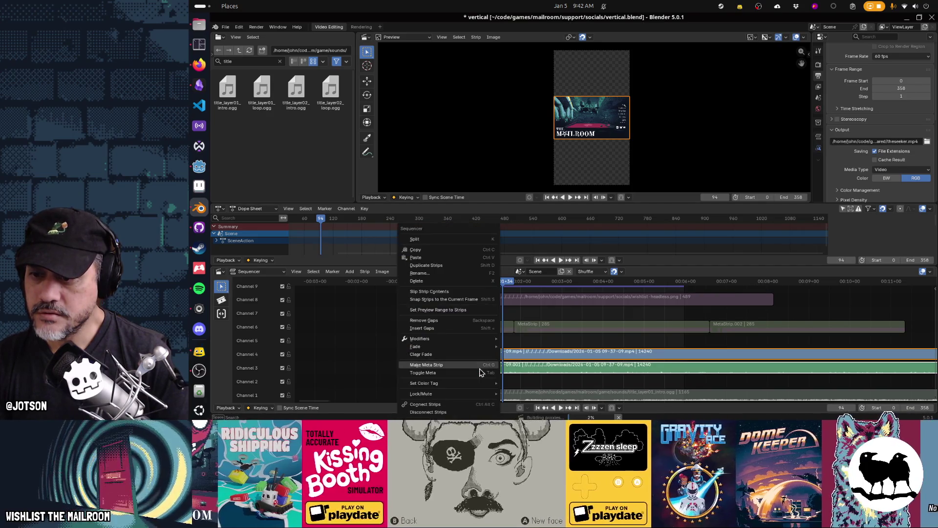
click(558, 367)
key(Delete)
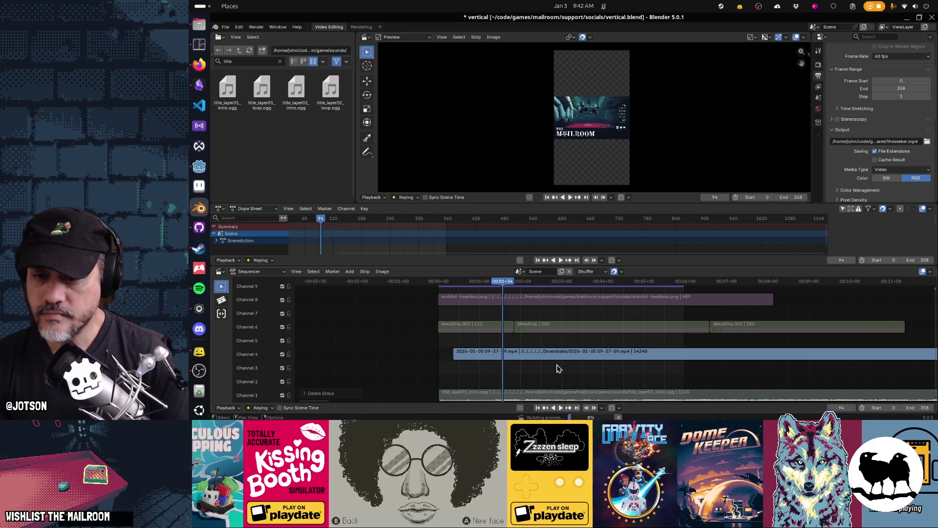
key(ctrl+z)
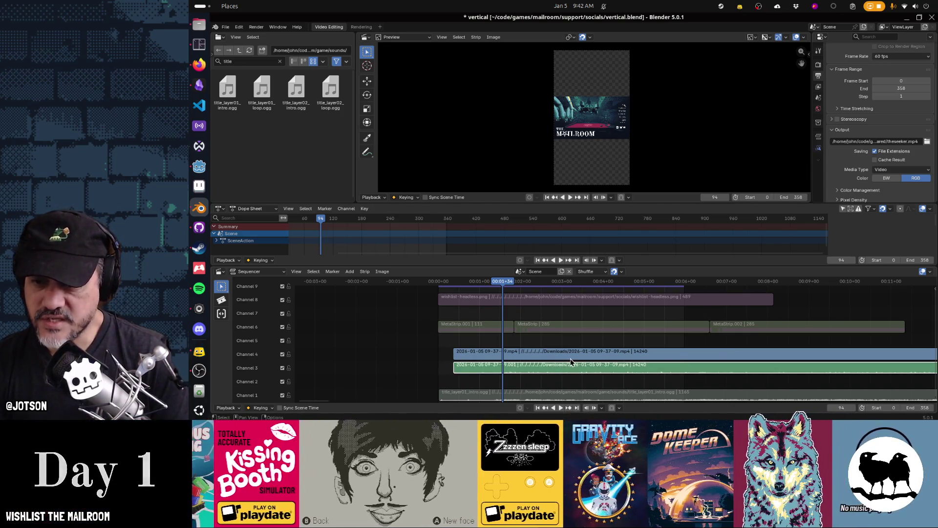
click(570, 362)
right_click(574, 361)
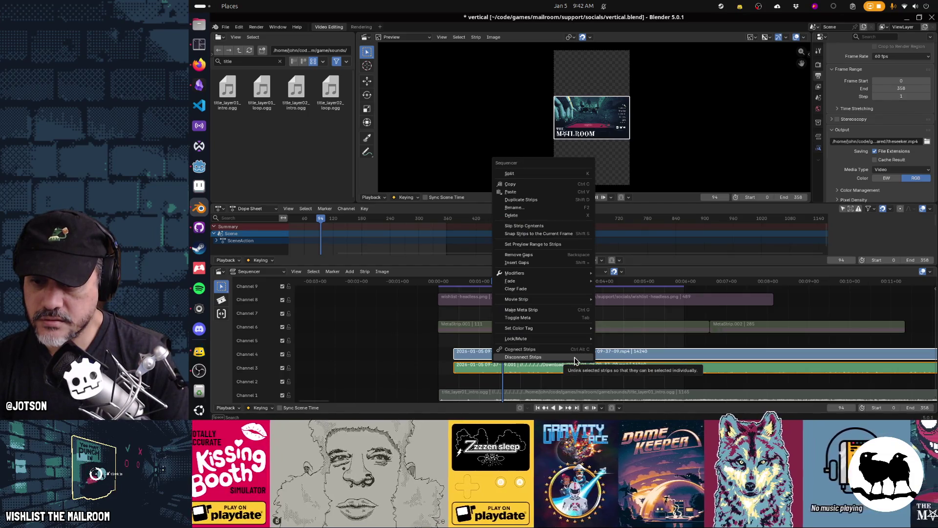
click(572, 350)
drag(616, 358, 604, 354)
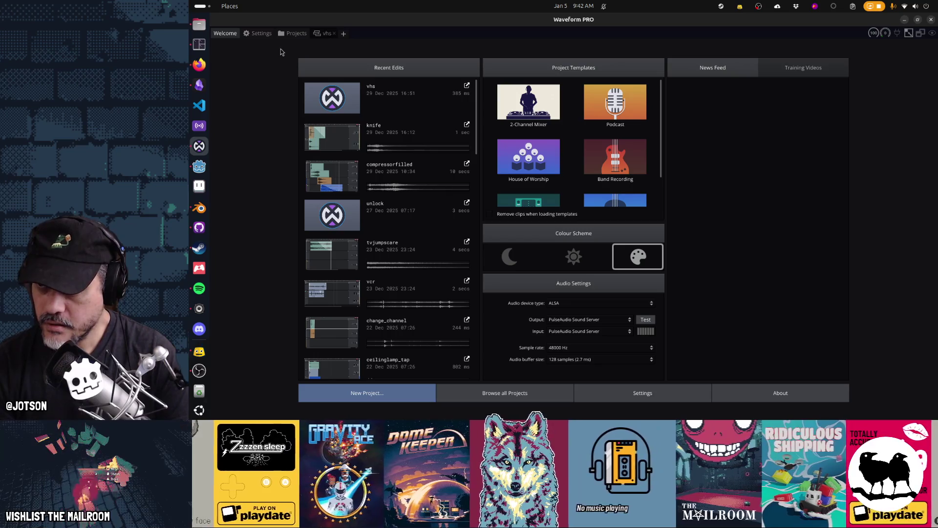
Open scratch Edit 3 from the scratch project, loading its more recent temporary copy
click(293, 33)
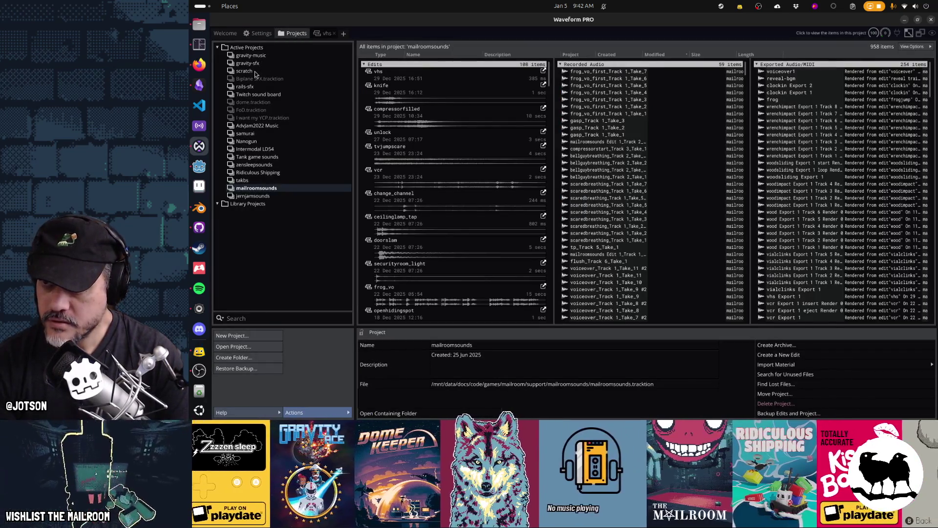
click(255, 71)
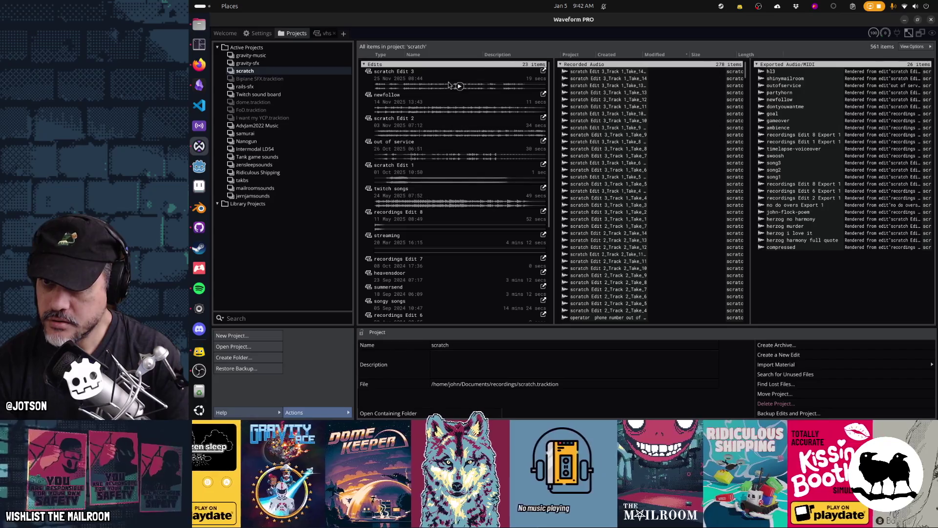
double_click(449, 84)
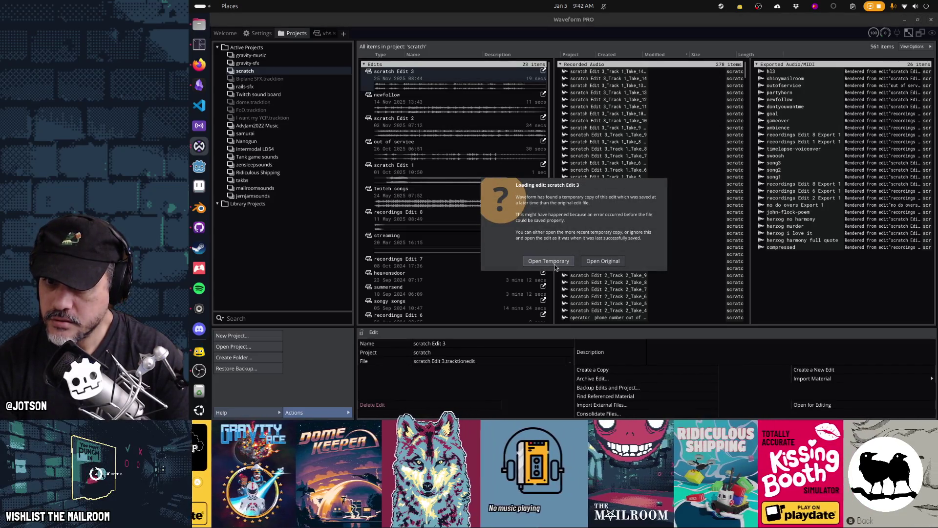
click(546, 261)
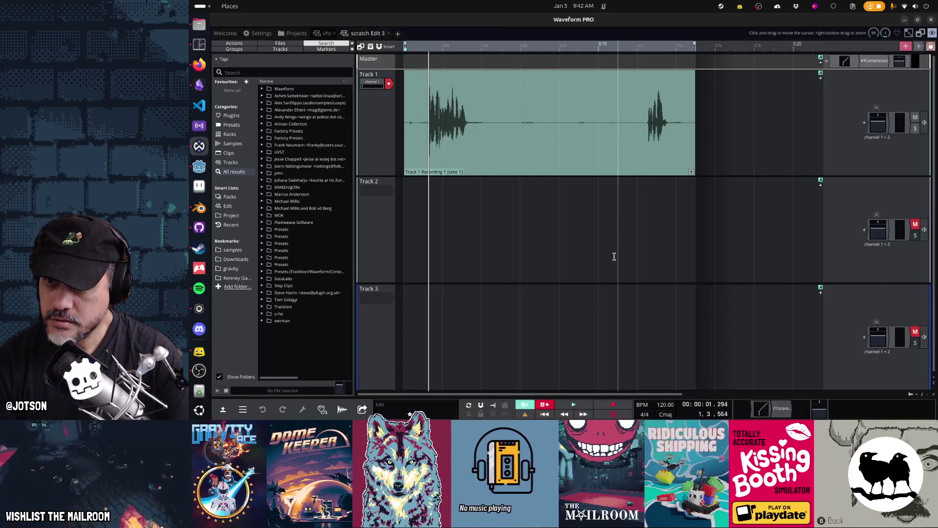
Delete the old recording from Track 1 and remove Tracks 4 and 3
key(space)
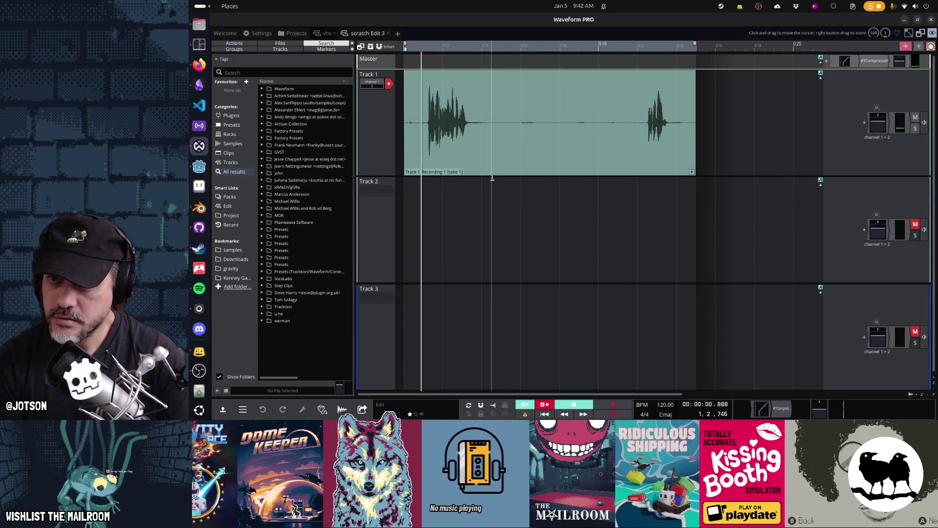
click(434, 72)
key(Delete)
key(space)
key(ctrl+t)
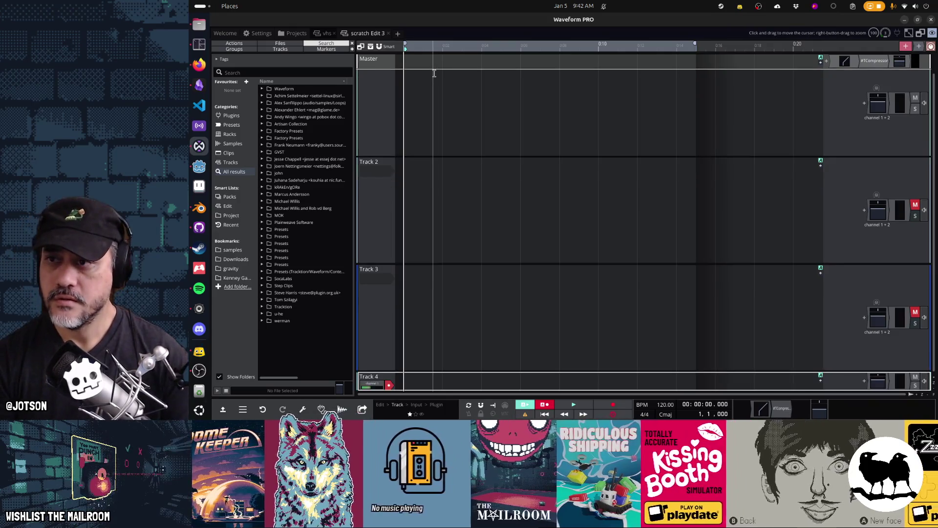
key(Delete)
key(Delete)
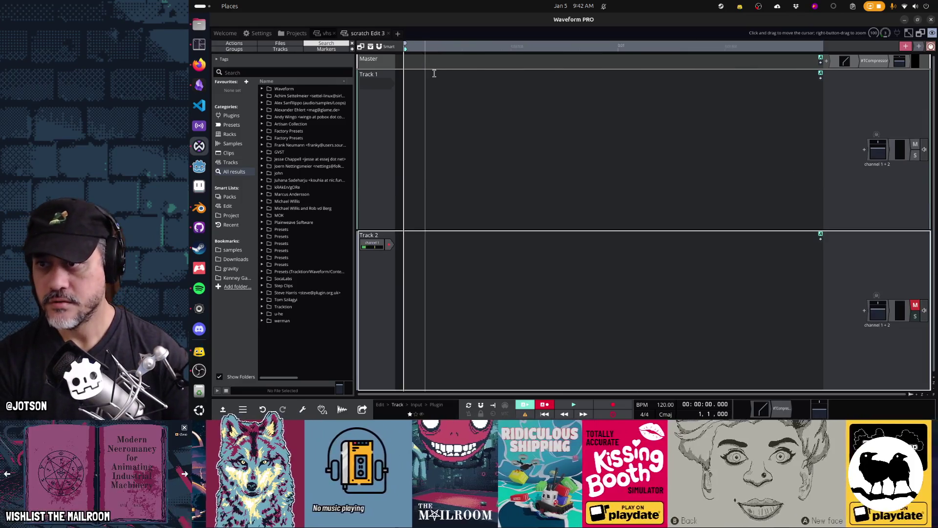
Set Track 1's input to channel 1 and arm it for recording
click(383, 88)
click(386, 124)
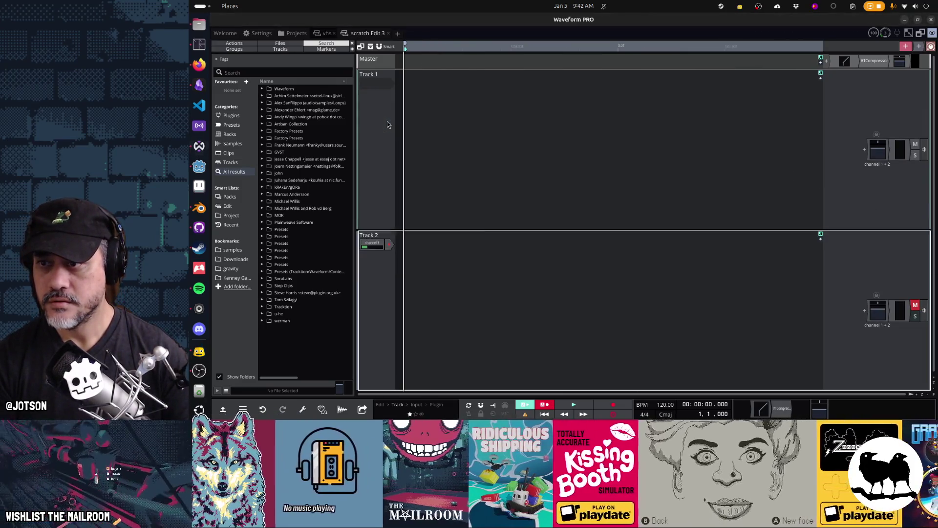
click(394, 85)
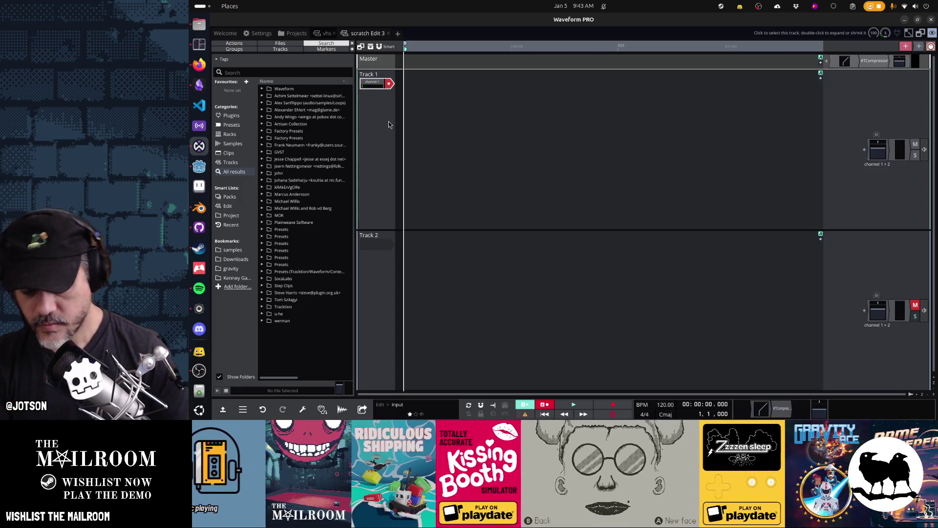
key(r)
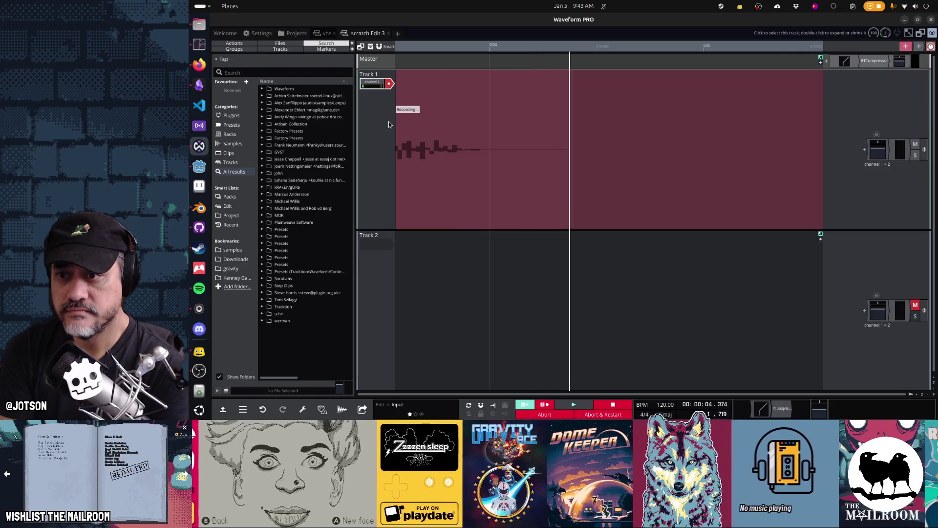
key(space)
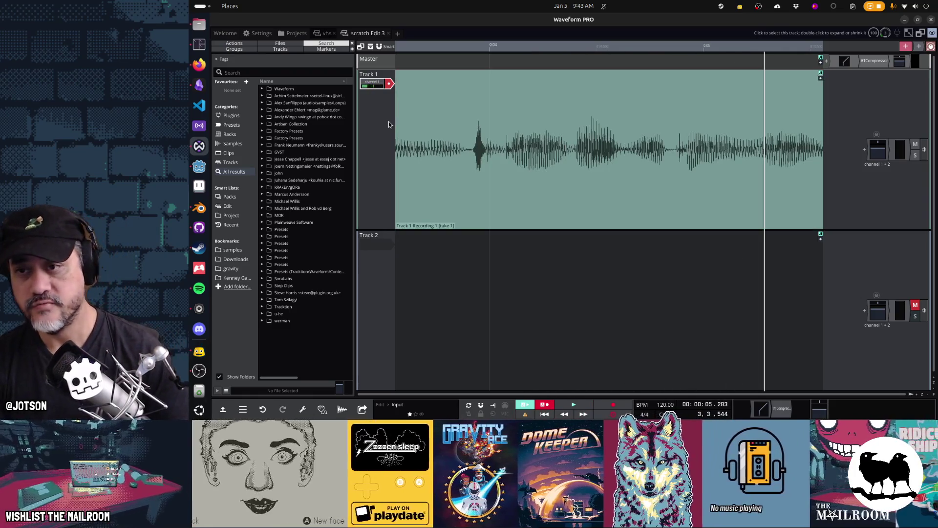
key(z)
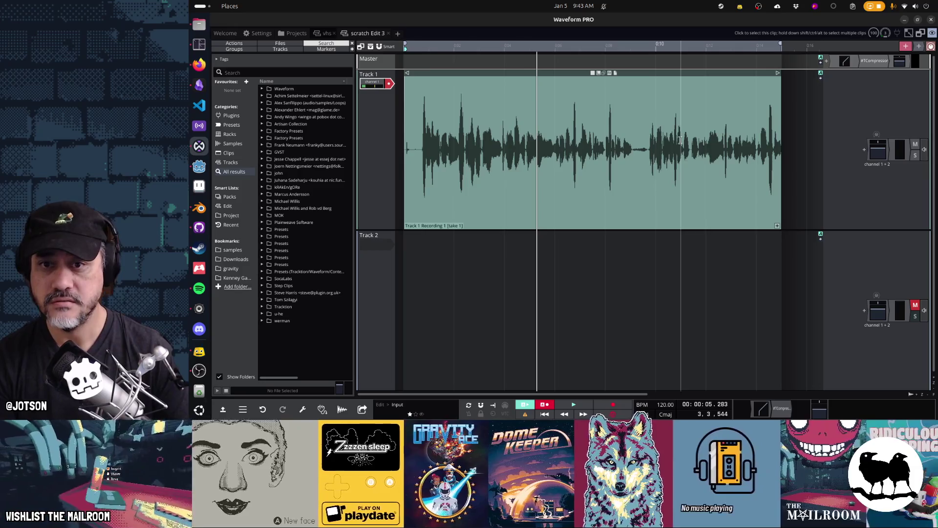
click(645, 163)
key(space)
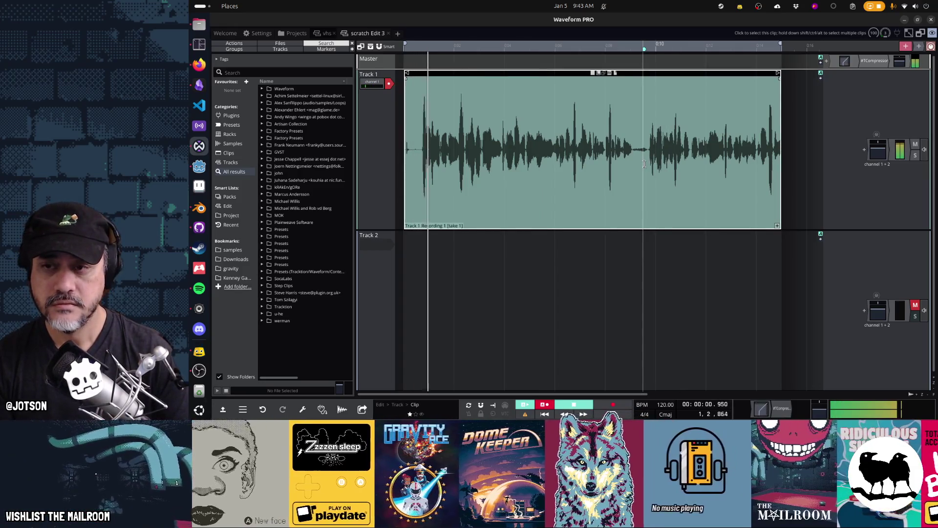
click(646, 163)
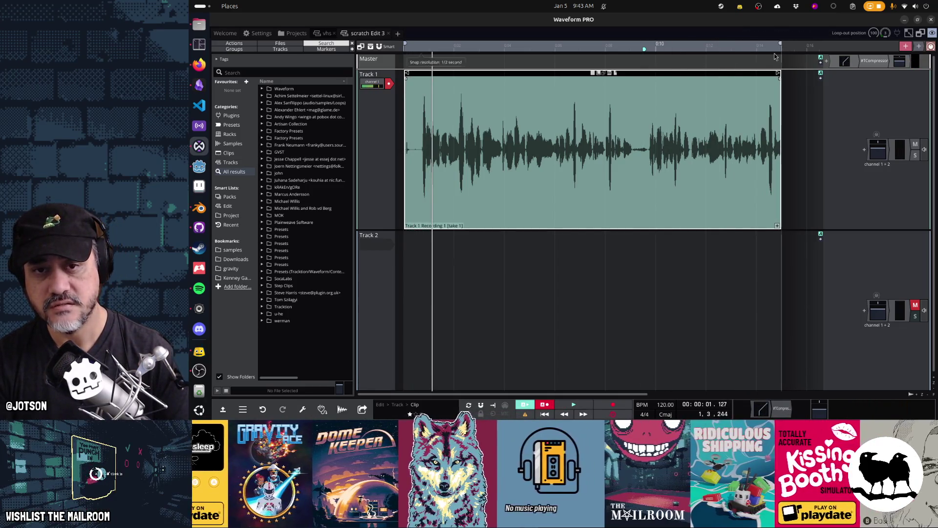
click(566, 328)
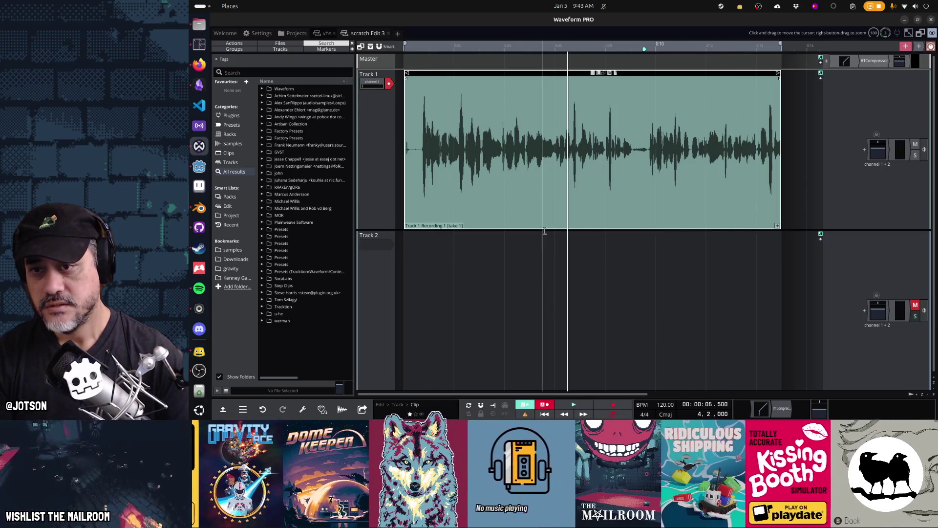
key(Delete)
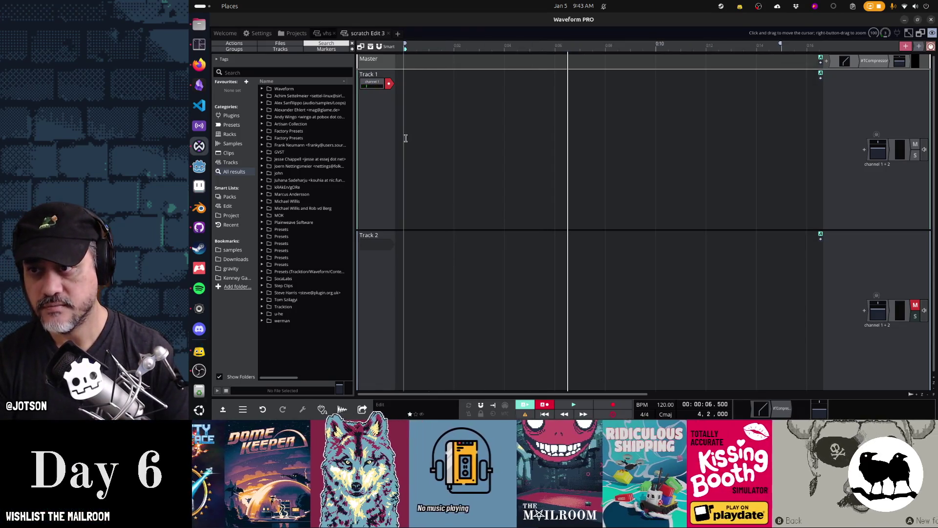
click(406, 138)
scroll(631, 126, down, 1)
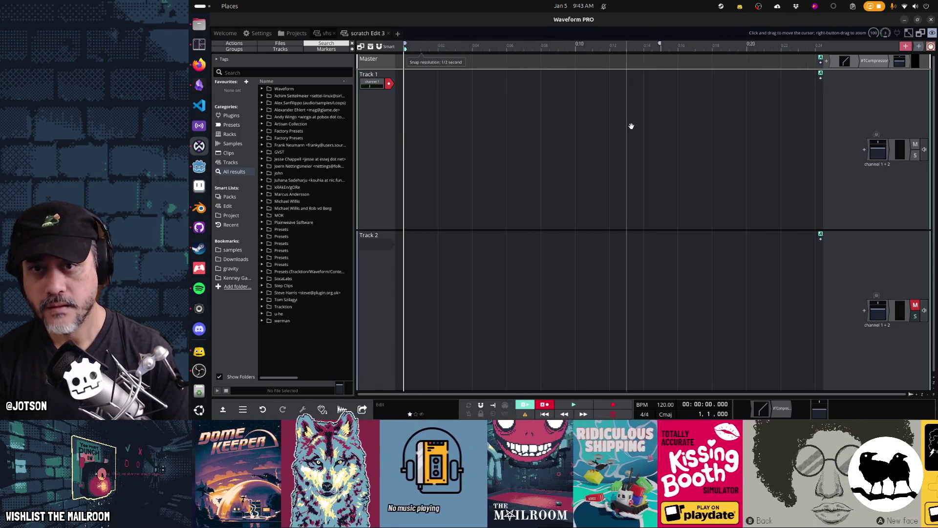
scroll(631, 126, down, 2)
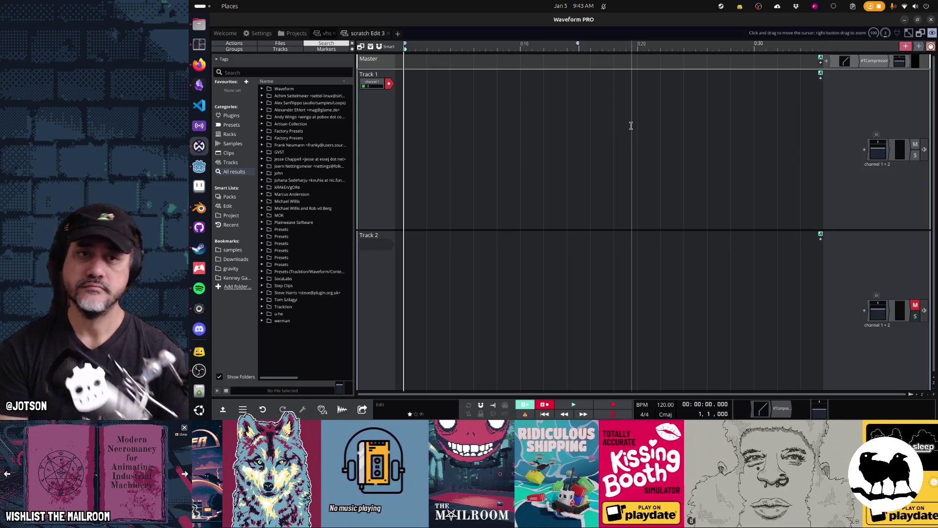
key(r)
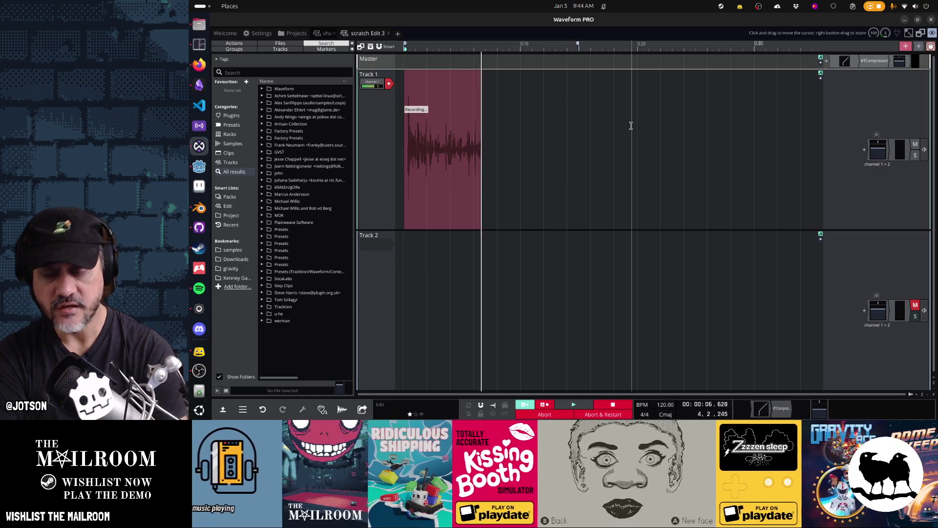
key(space)
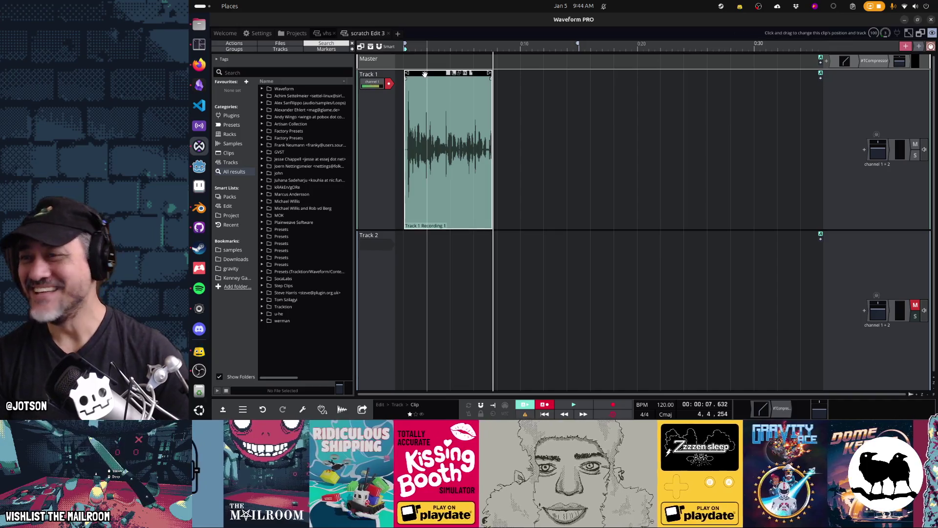
click(425, 74)
key(Delete)
key(Home)
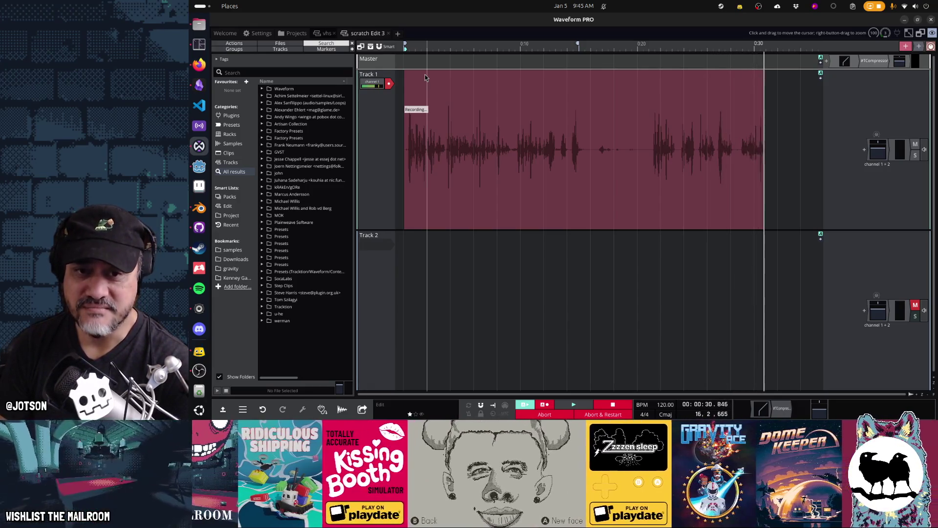
Stop recording once the roughly 32-second voiceover take is finished
key(space)
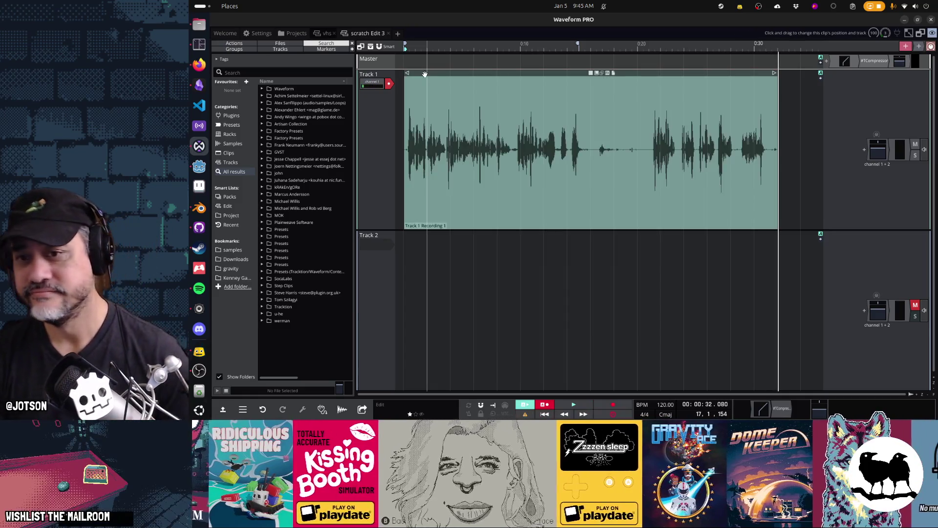
Ripple-delete the 0:10–0:20 stretch from the take and replay it from the start
click(514, 174)
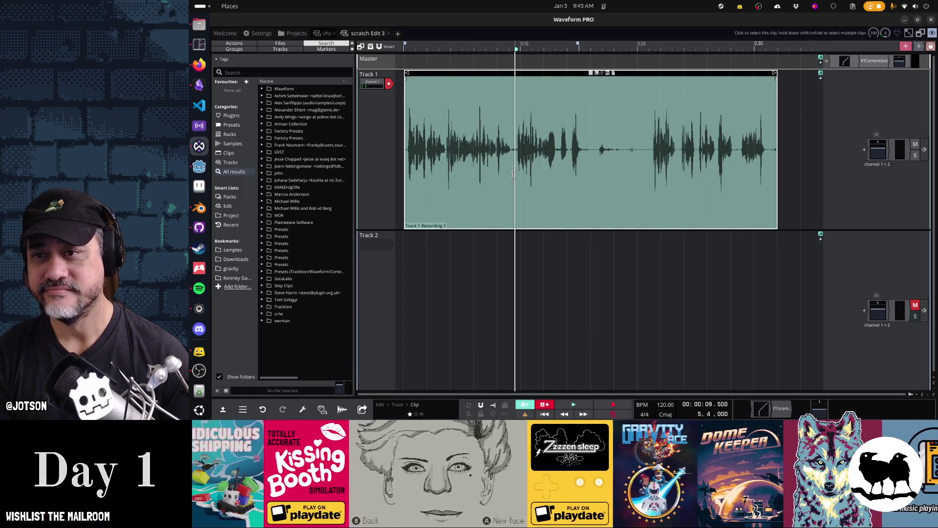
key(space)
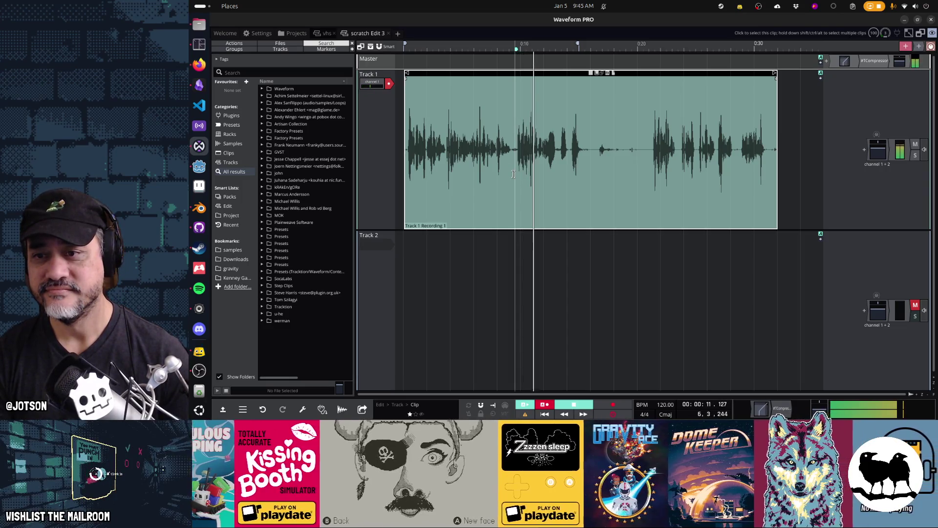
key(space)
drag(514, 158, 643, 161)
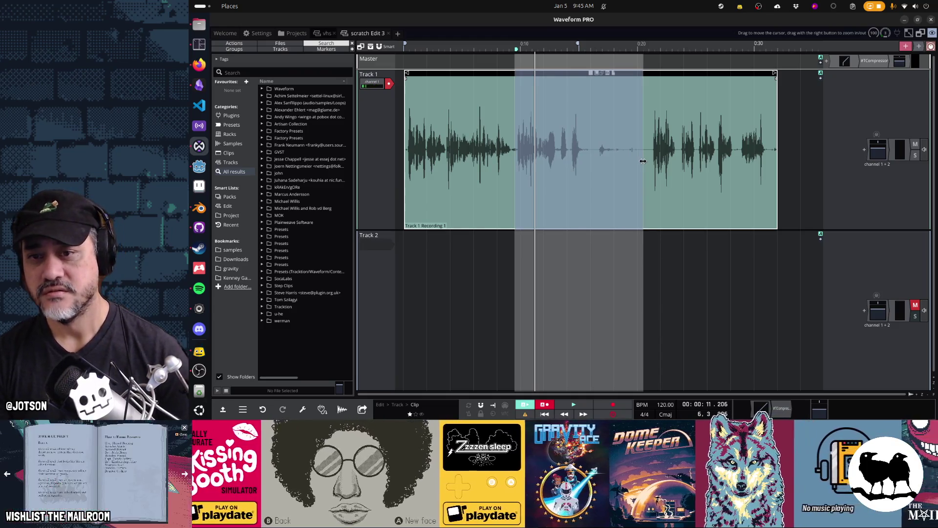
key(Delete)
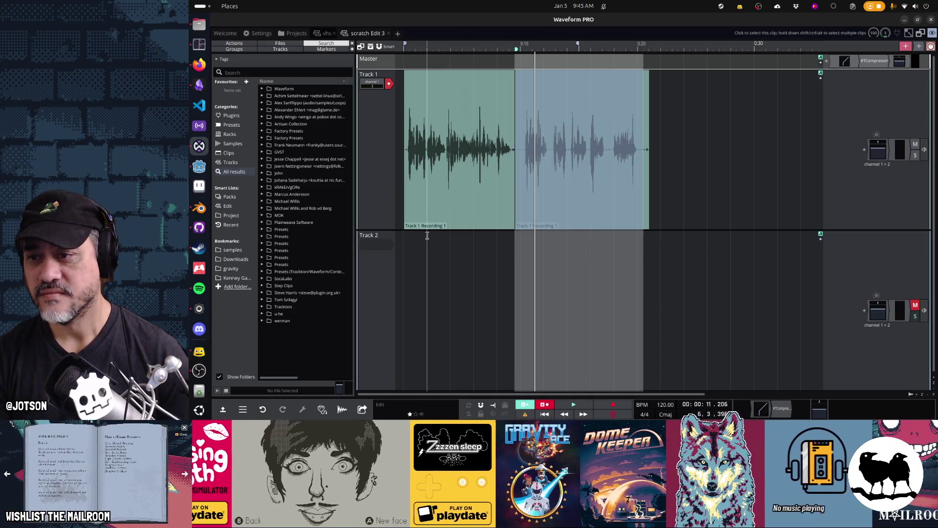
click(405, 242)
key(space)
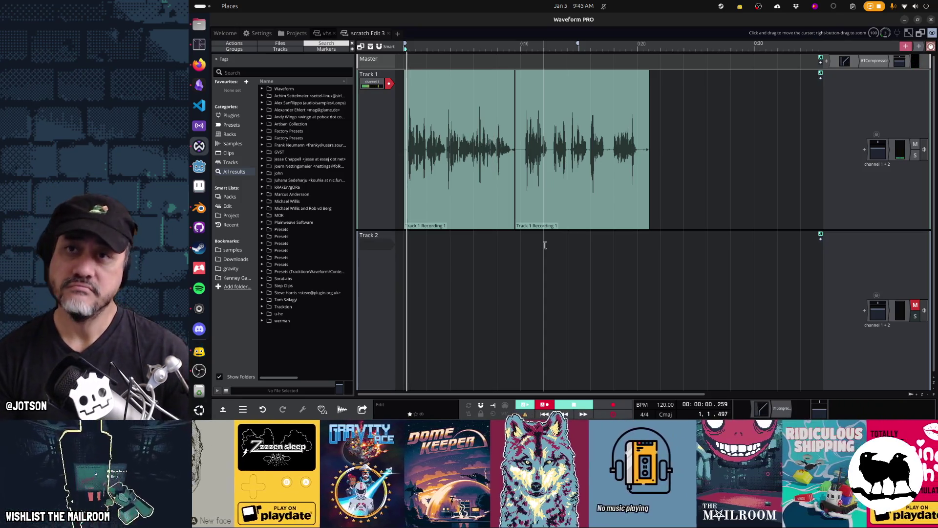
Cut a short stretch from the second clip and move the trailing piece right on Track 1
click(505, 219)
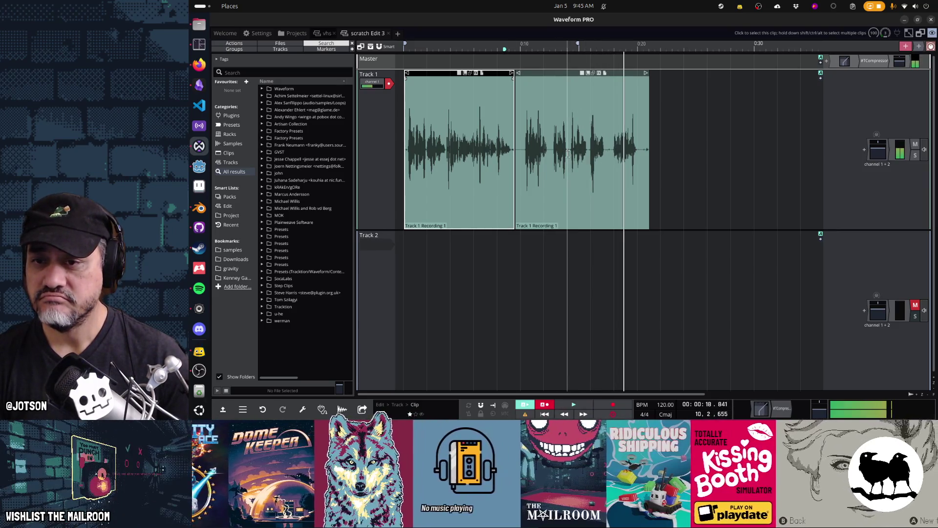
drag(567, 155, 584, 158)
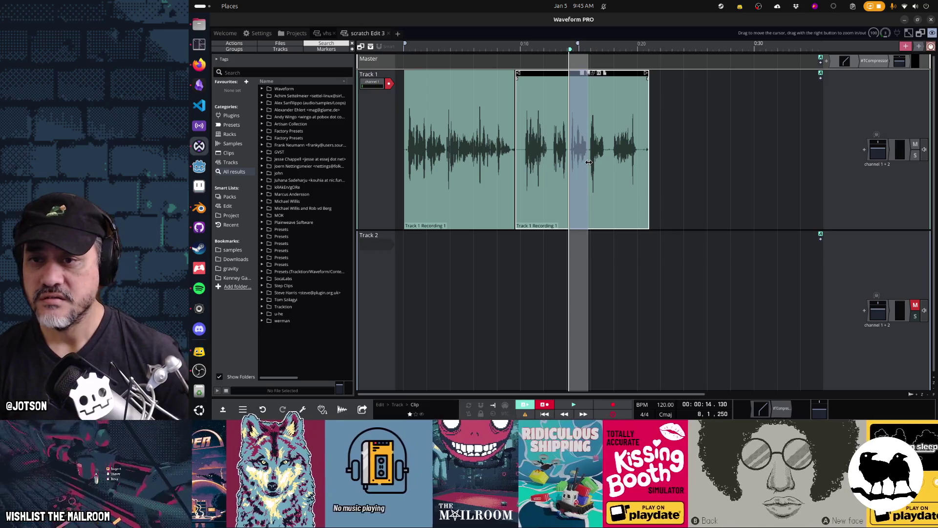
key(Delete)
drag(604, 73, 705, 74)
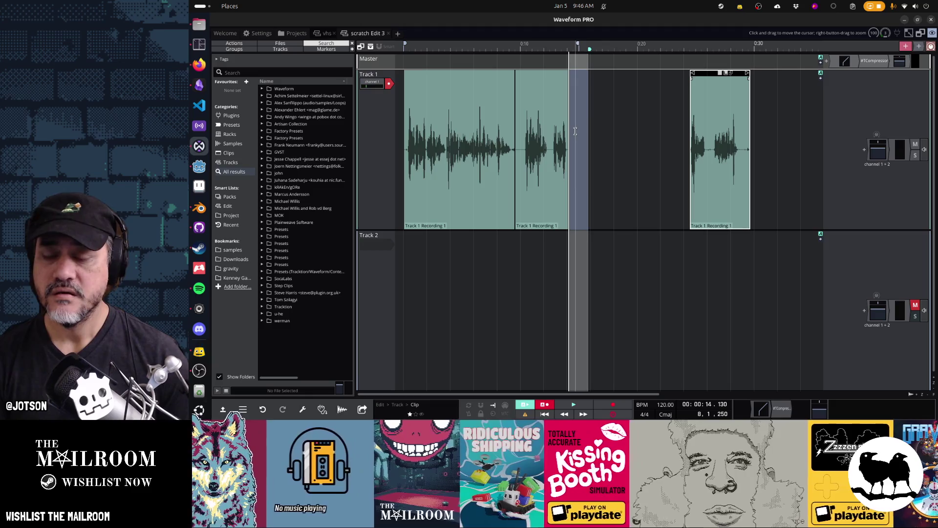
Record a short pickup line starting near 0:13.7
click(567, 60)
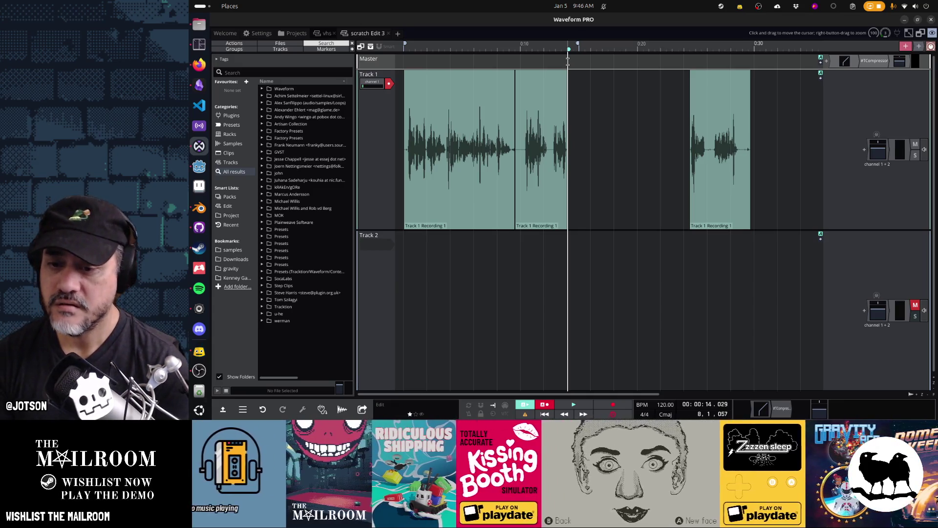
key(space)
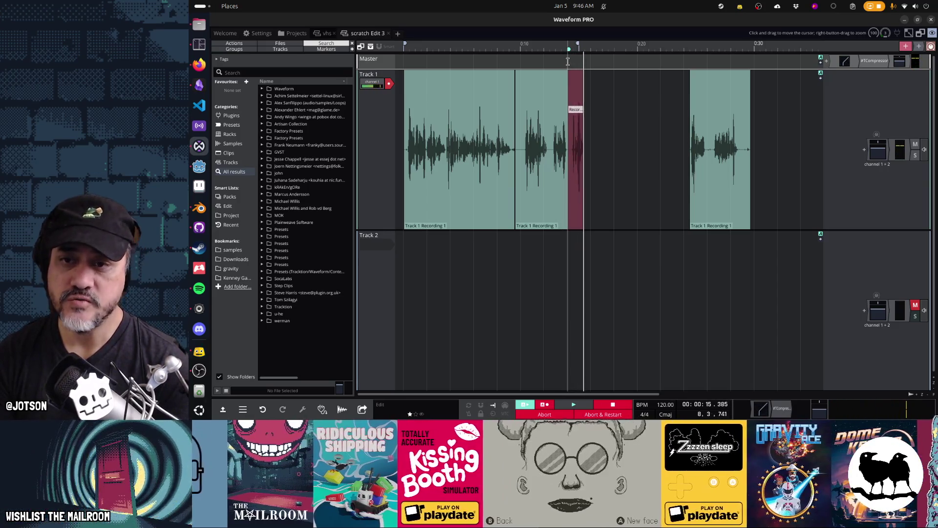
key(space)
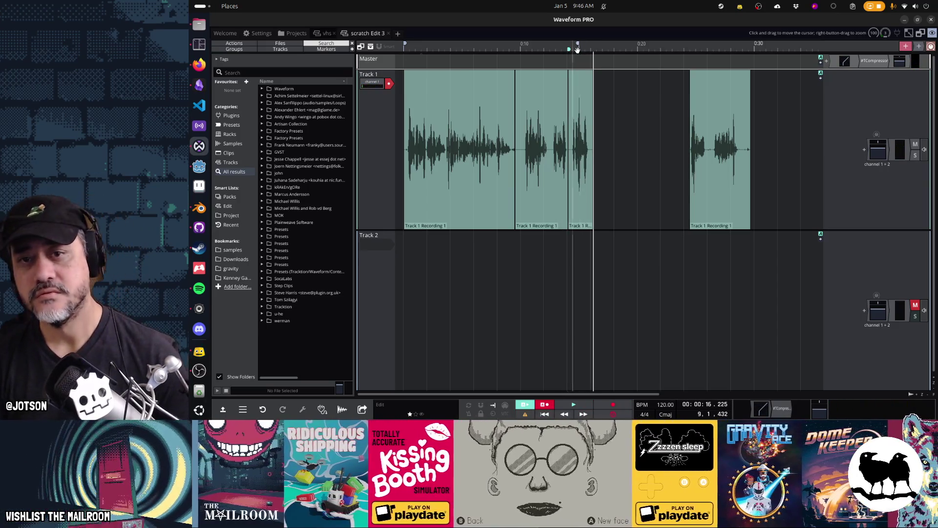
Slide the clips together around the pickup, trim the last clip's end, and record another take
drag(702, 72, 604, 73)
drag(529, 74, 518, 73)
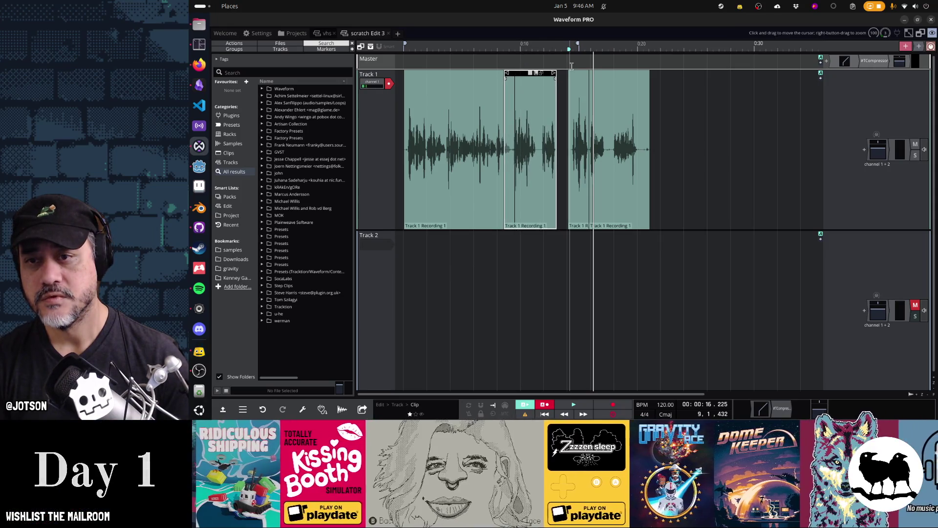
mouse_move(580, 75)
mouse_down()
mouse_move(563, 73)
mouse_move(594, 73)
mouse_up()
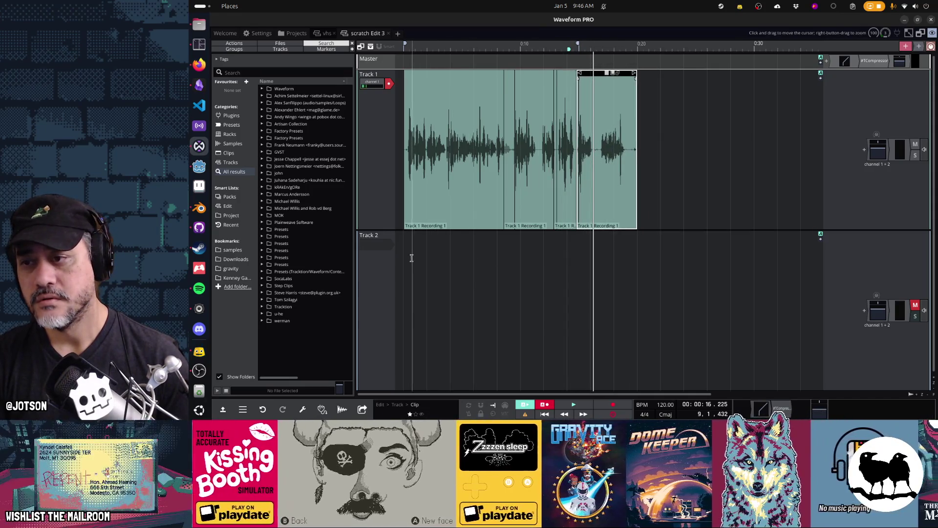
click(411, 258)
key(space)
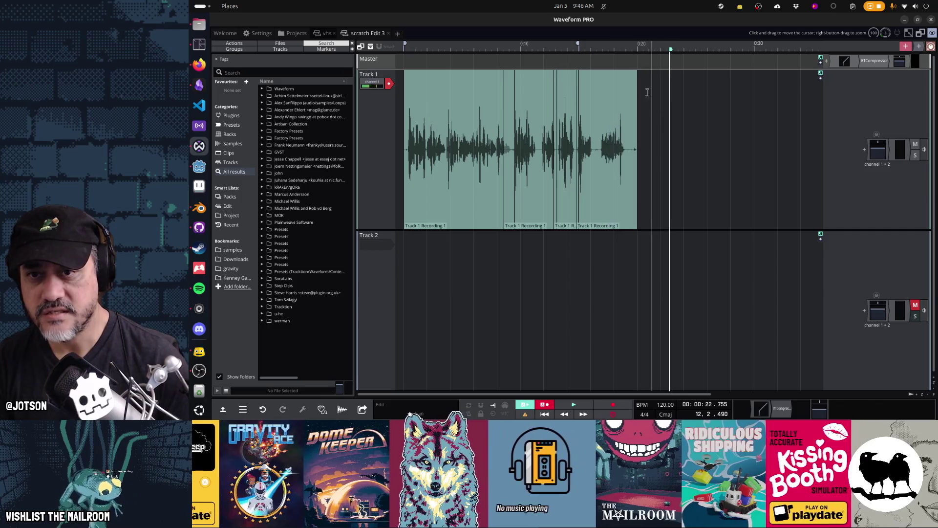
drag(636, 74, 591, 82)
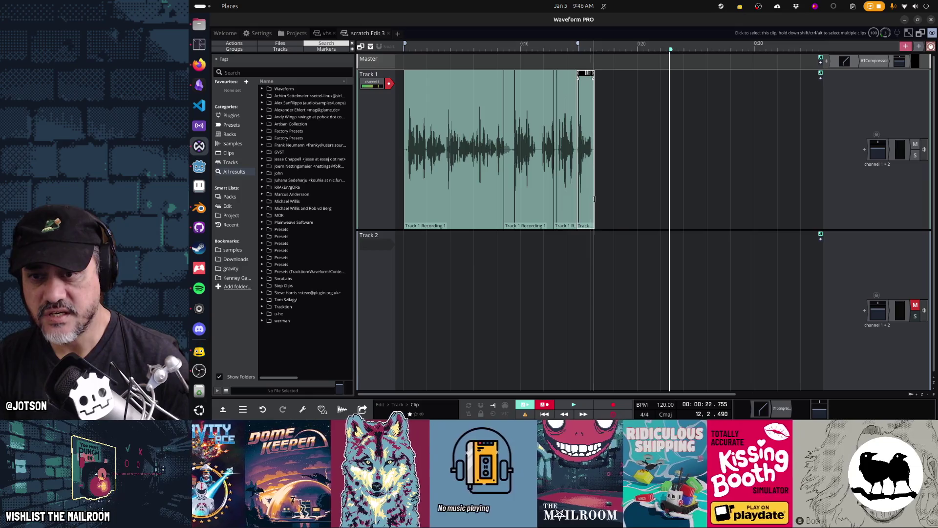
key(r)
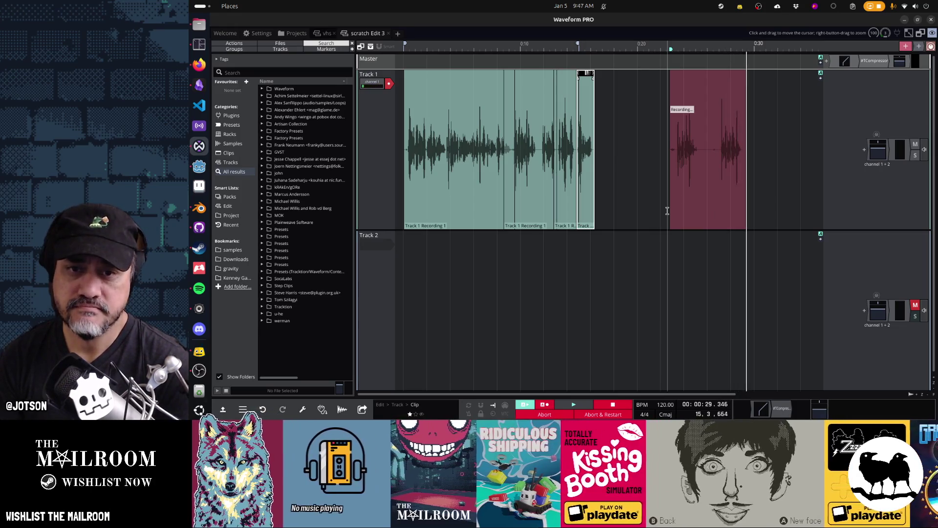
Stop the take, trim the start of Track 1 Recording 3, and review playback from about 0:07.9
key(space)
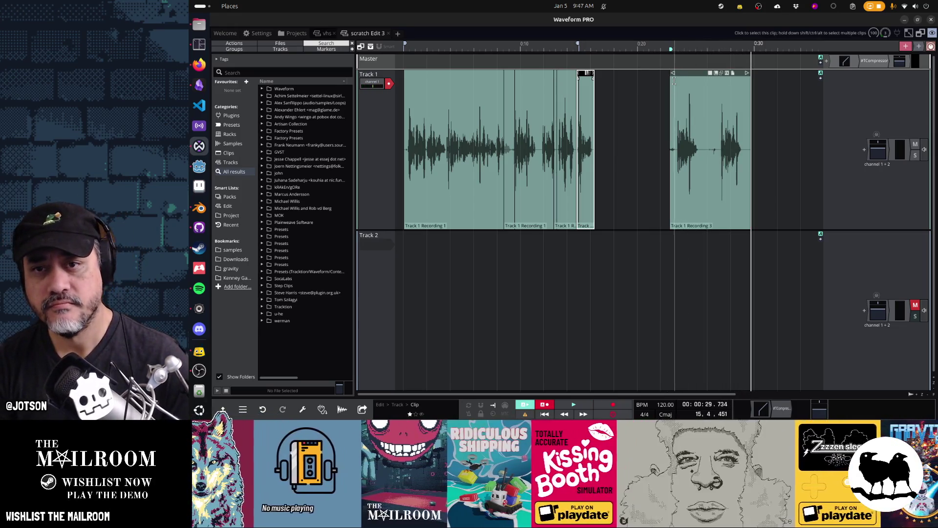
mouse_move(673, 81)
mouse_down()
mouse_move(720, 78)
mouse_move(600, 74)
mouse_up()
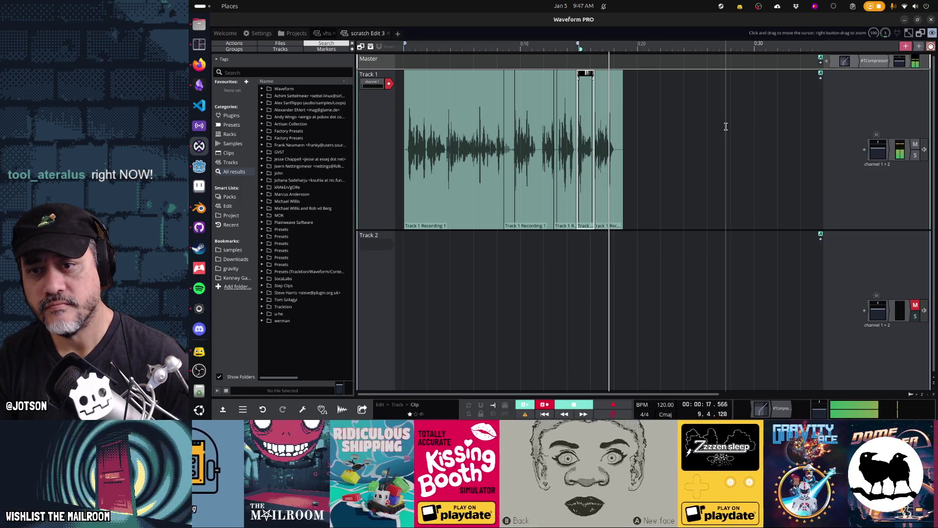
click(495, 141)
click(496, 136)
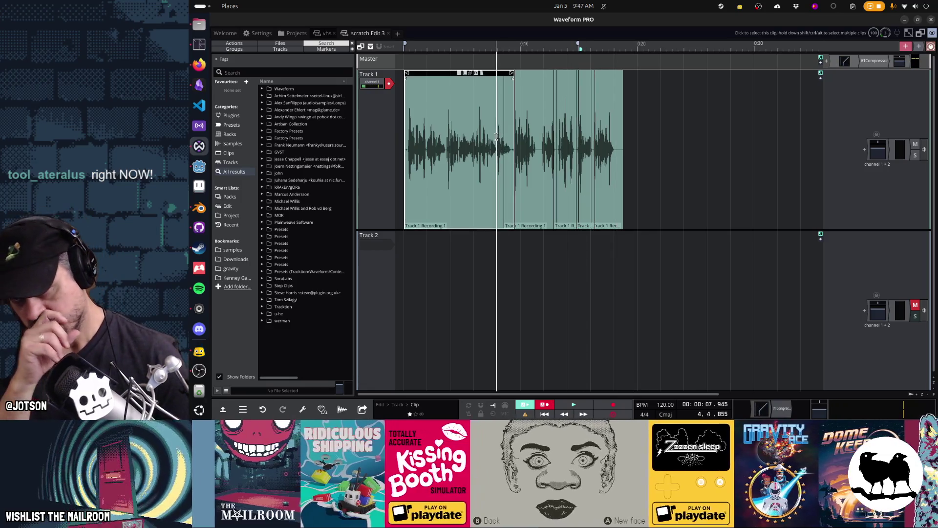
key(space)
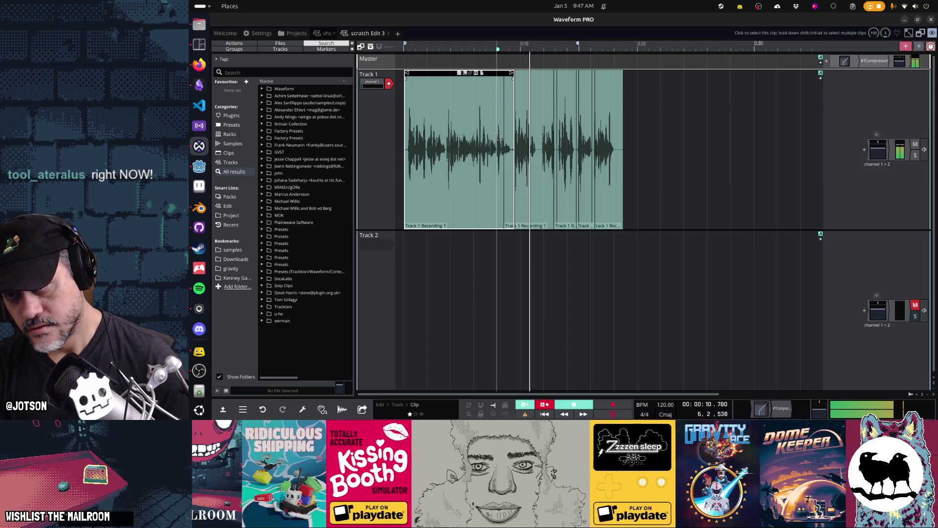
key(space)
Record a new take right after the long first clip on Track 1
mouse_move(676, 123)
mouse_down()
mouse_move(537, 86)
mouse_move(698, 93)
mouse_up()
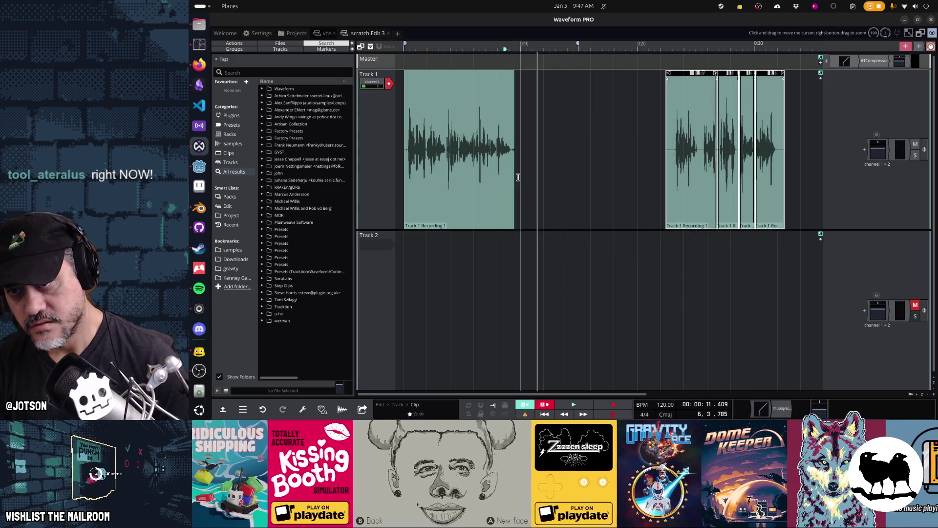
click(512, 186)
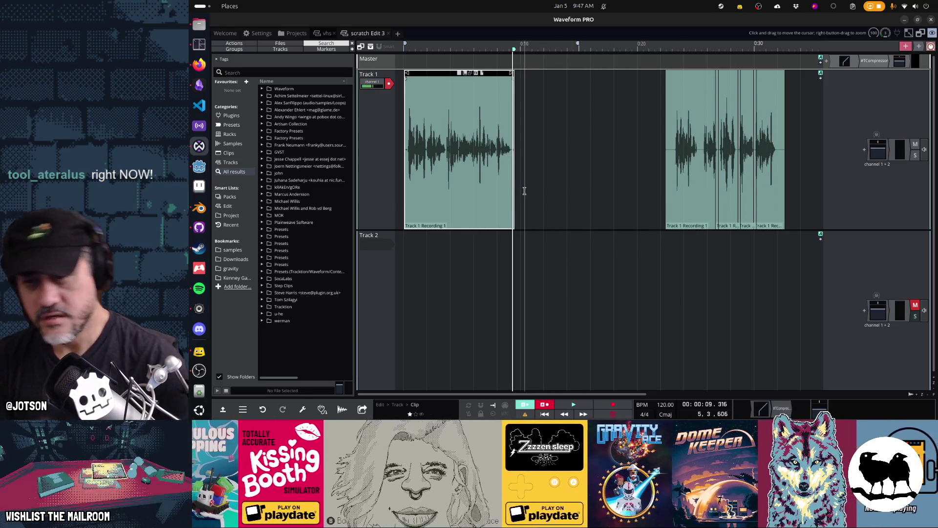
key(r)
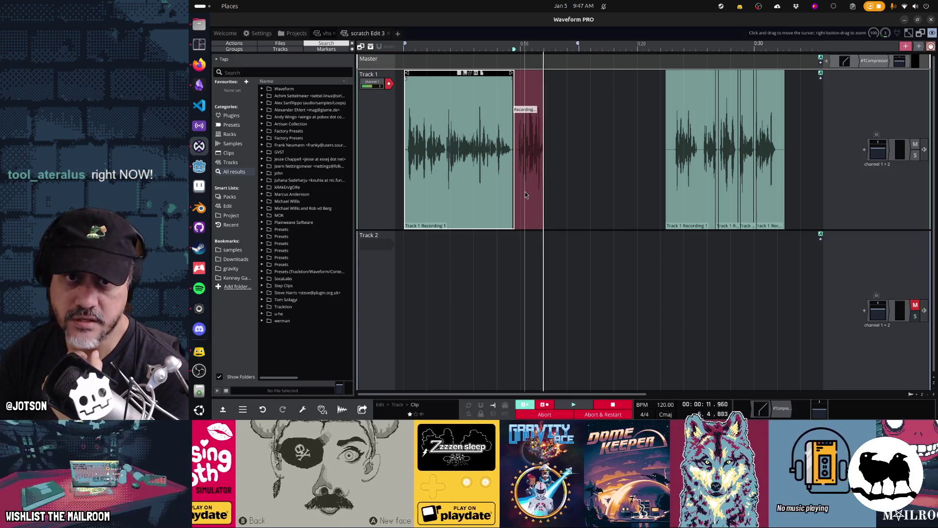
key(space)
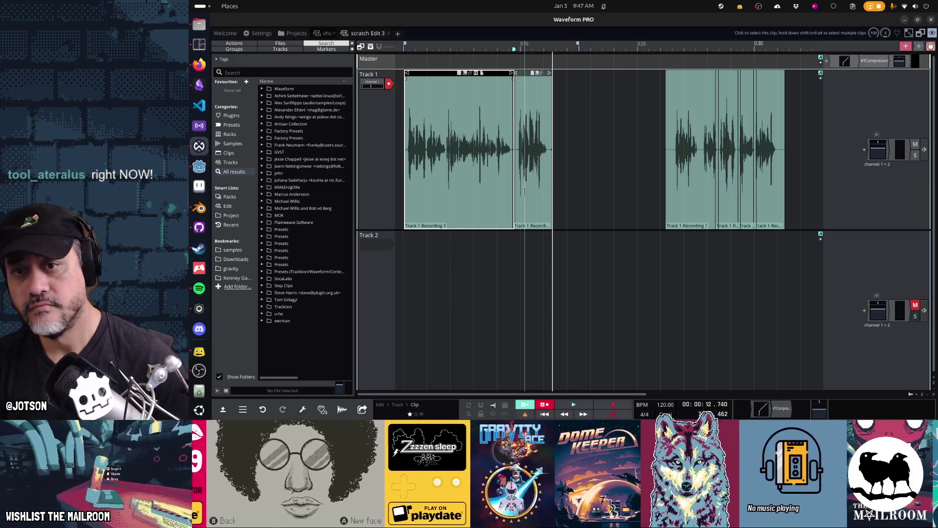
Slide the four right-hand clips left against the new take and play back the rearranged voiceover
drag(650, 103, 794, 147)
mouse_move(678, 74)
mouse_down()
mouse_move(478, 79)
mouse_move(522, 73)
mouse_up()
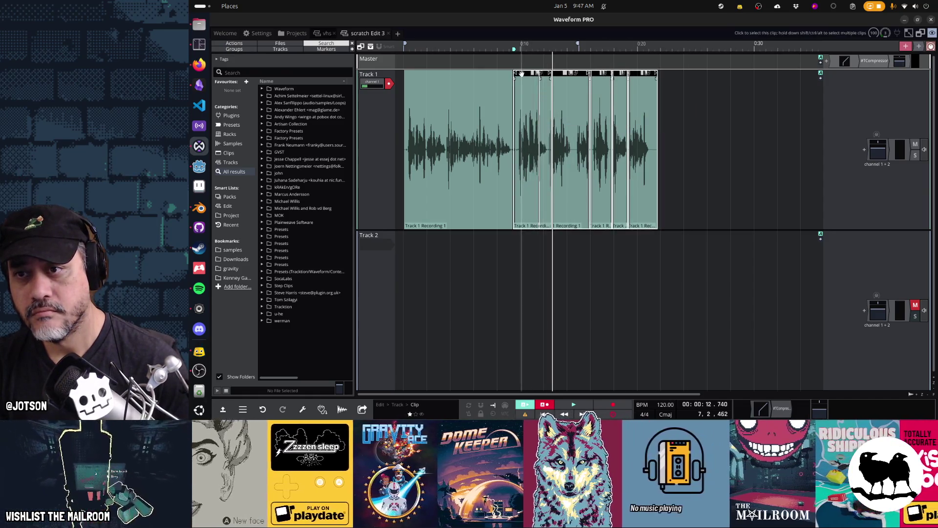
click(473, 268)
key(space)
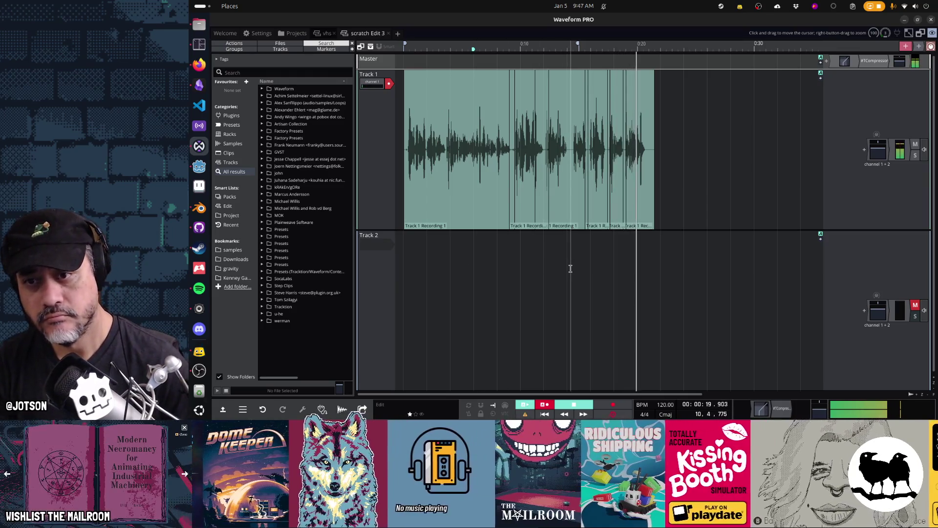
key(space)
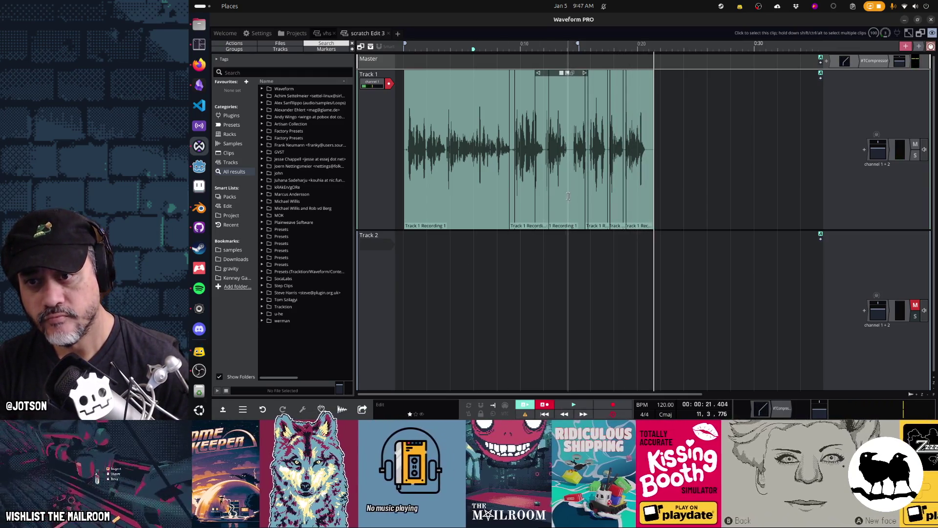
click(569, 186)
Trim 0.267 seconds off the start of a clip in the middle of the take
scroll(570, 179, up, 5)
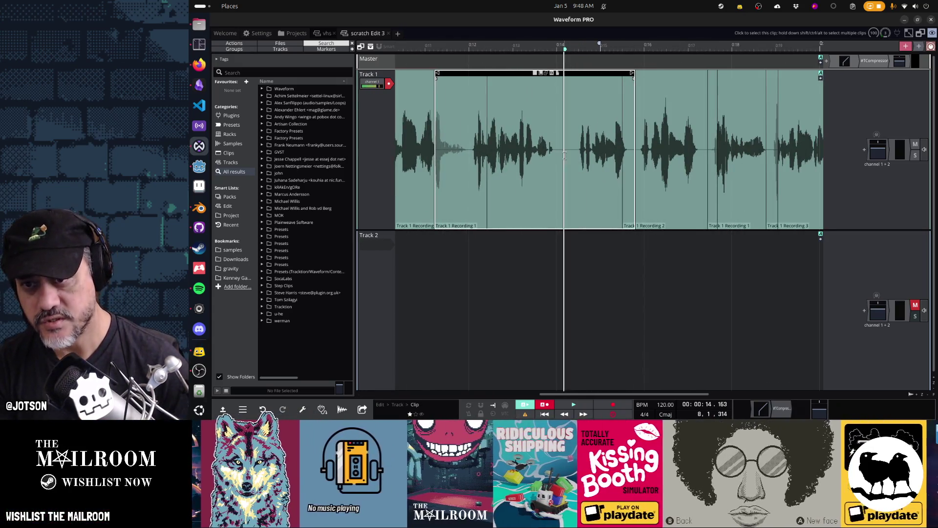
click(582, 122)
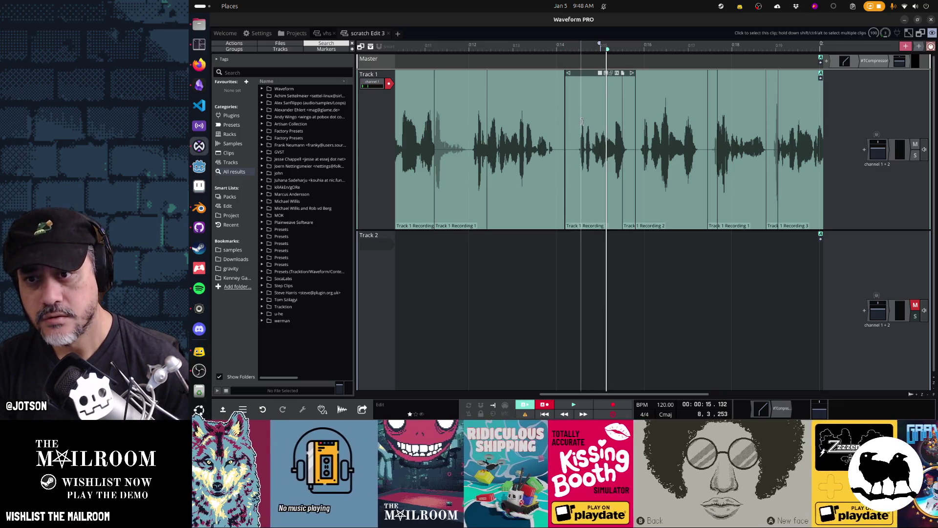
drag(567, 74, 580, 77)
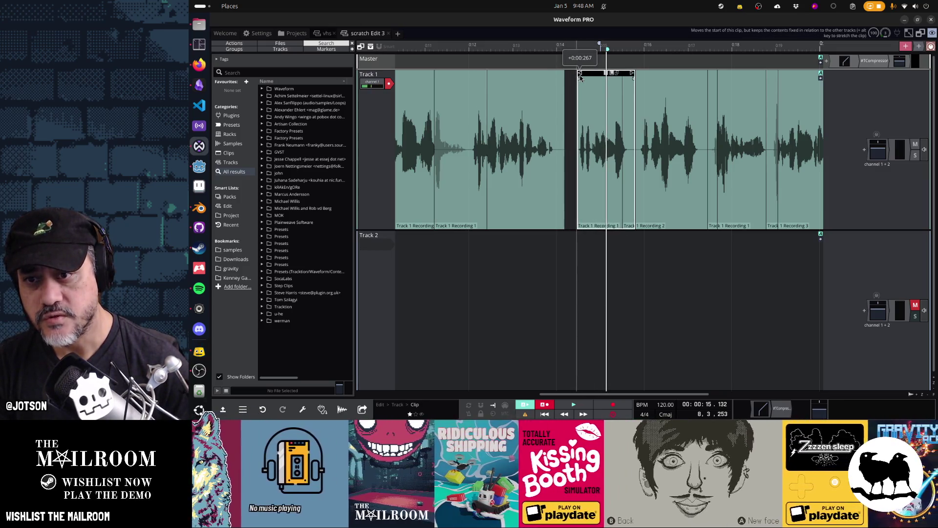
scroll(635, 185, down, 1)
Shift the four following clips left to close the gap and trim the end of Track 1 Recording 3
click(638, 194)
scroll(698, 161, up, 1)
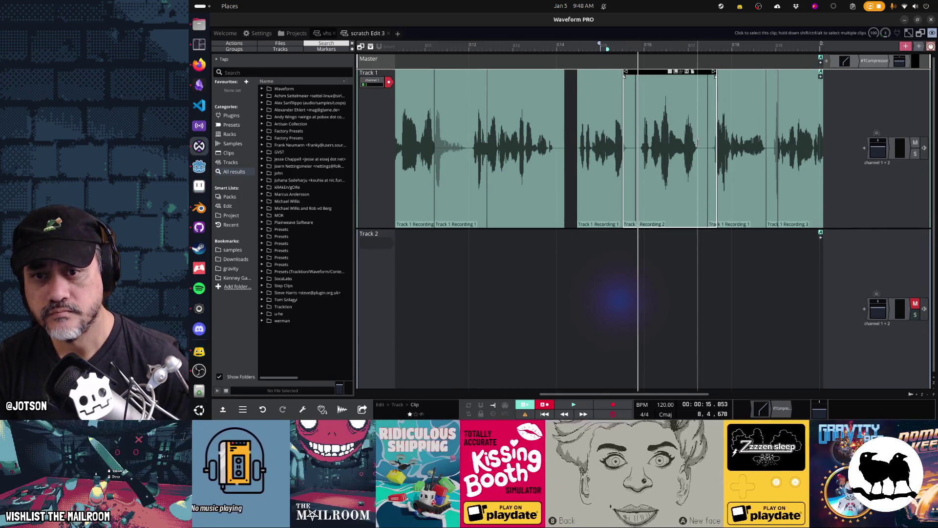
scroll(728, 128, down, 1)
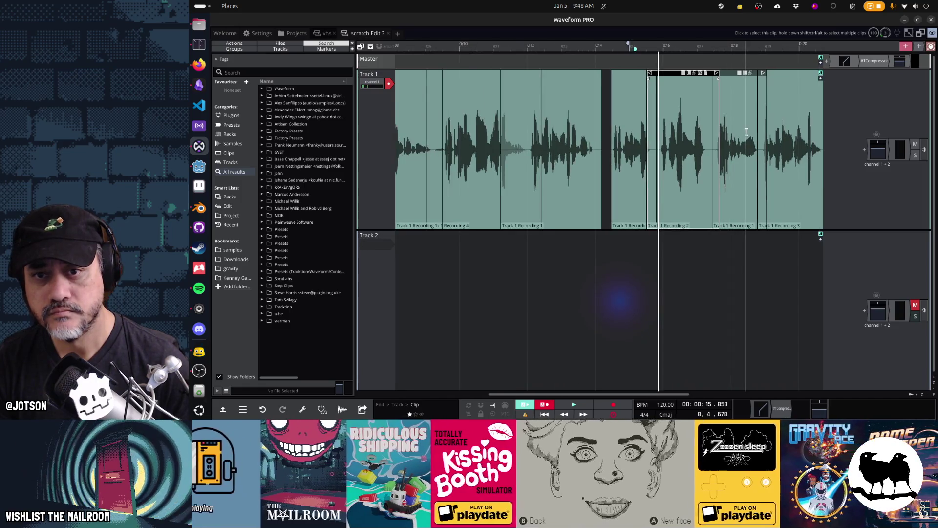
click(731, 128)
scroll(718, 147, right, 3)
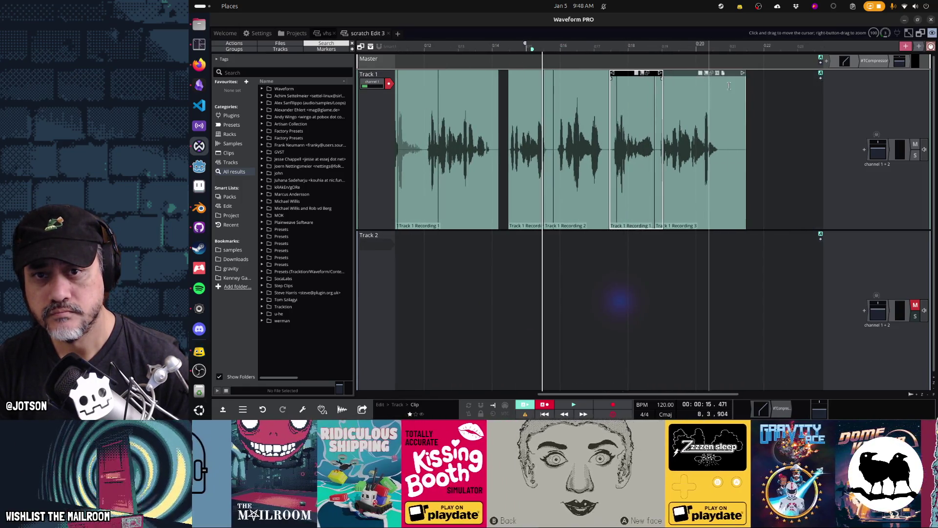
drag(782, 120, 515, 113)
drag(522, 77, 505, 78)
drag(726, 76, 702, 76)
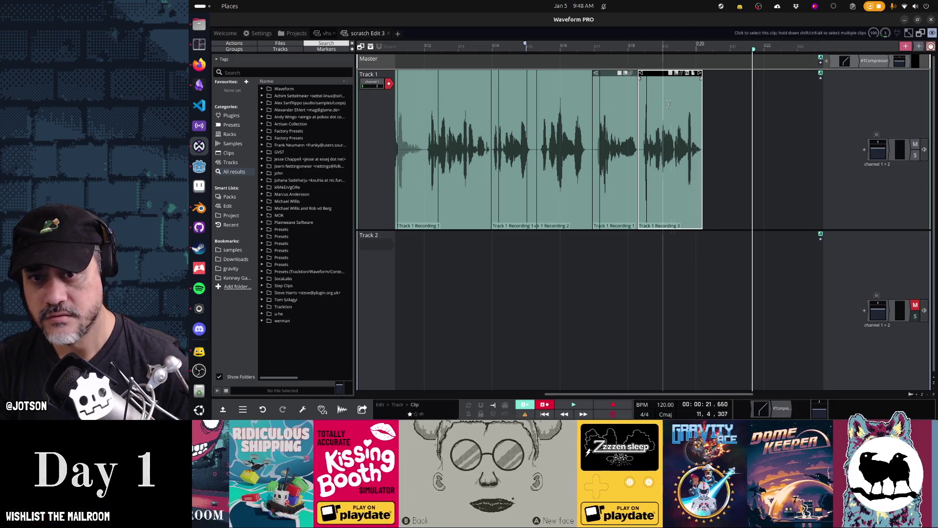
Review the edit from about 7.75 seconds, then trim the start of Track 1 Recording 1
click(411, 293)
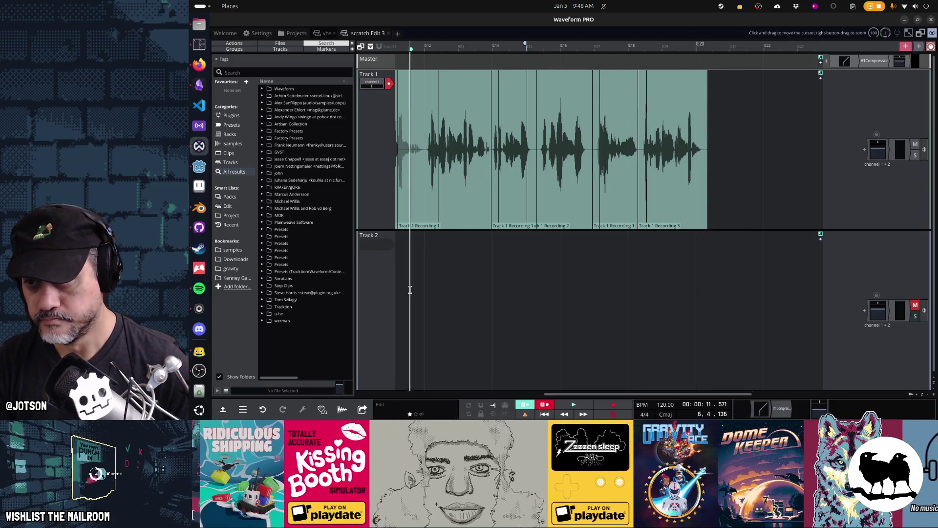
scroll(434, 295, up, 5)
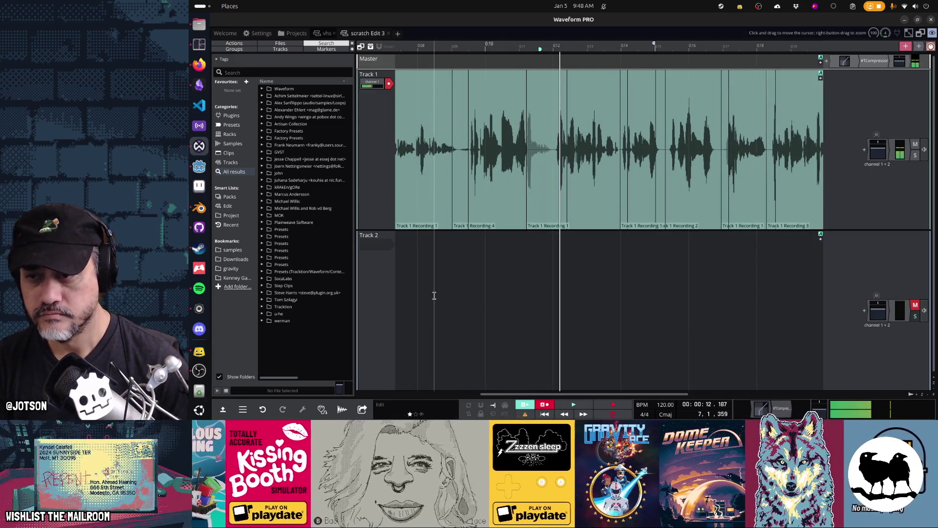
click(409, 280)
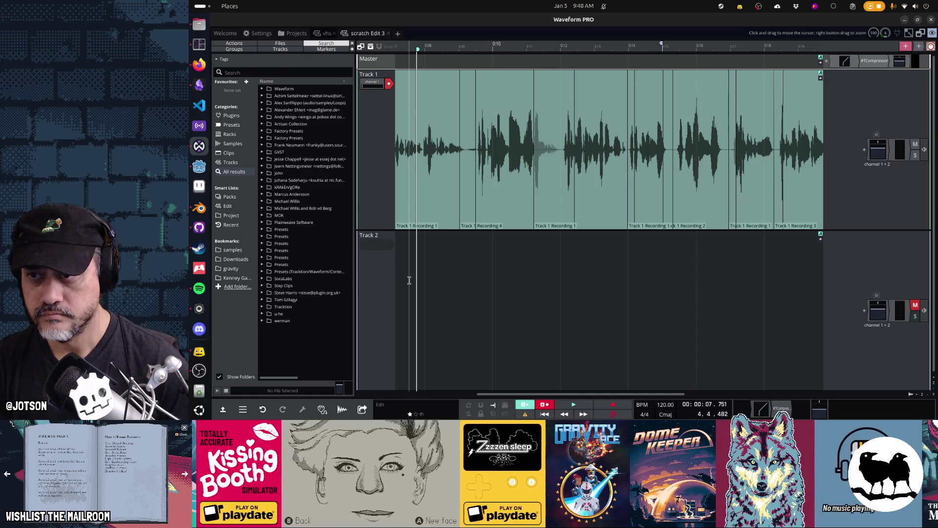
key(space)
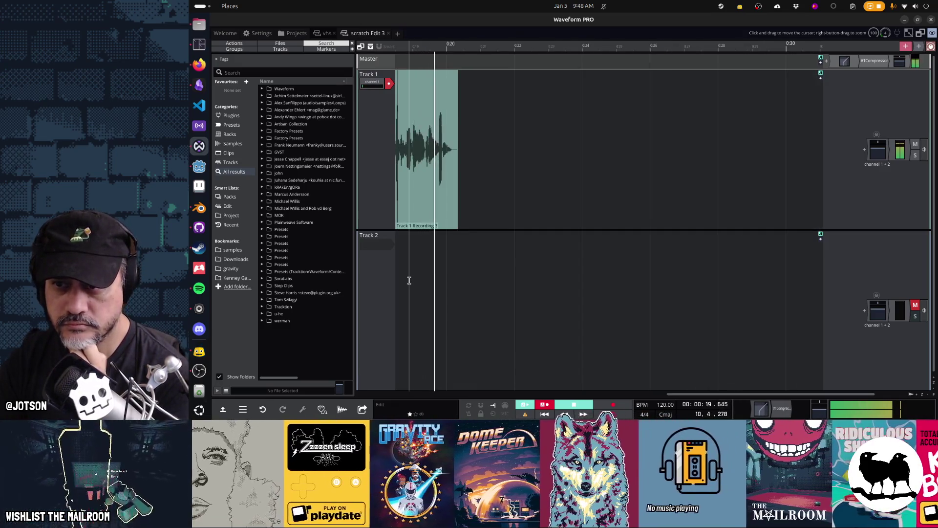
key(space)
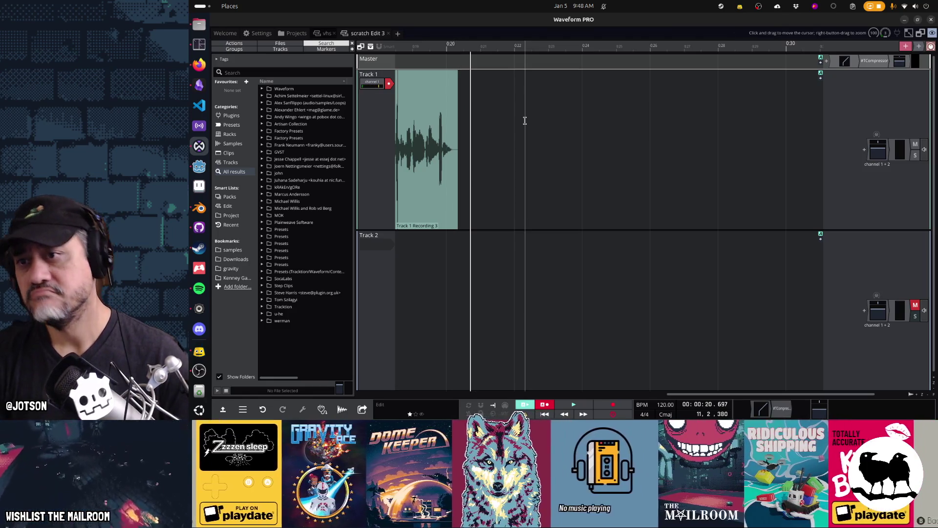
key(Home)
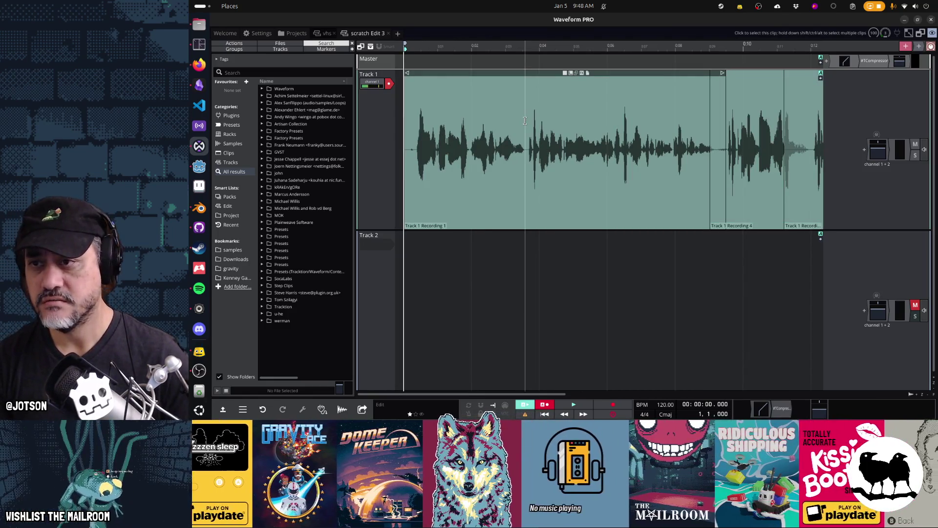
drag(405, 147, 413, 146)
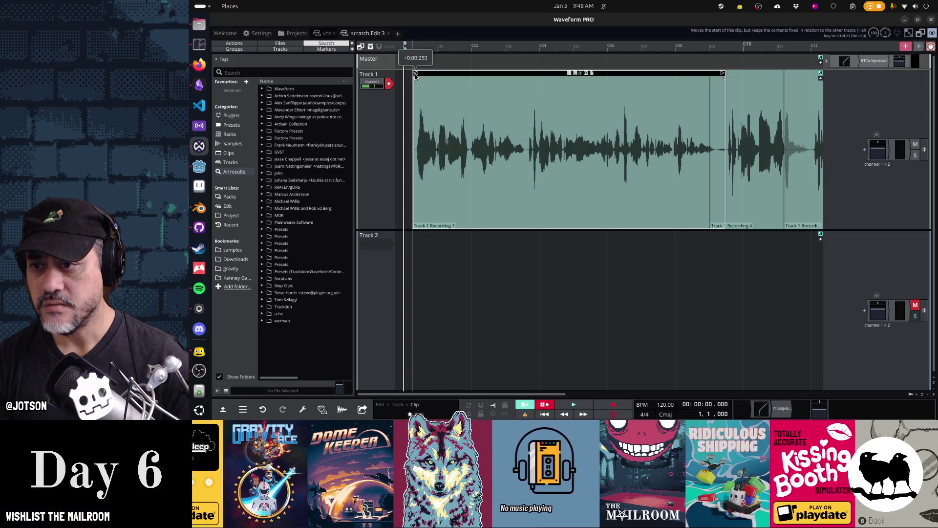